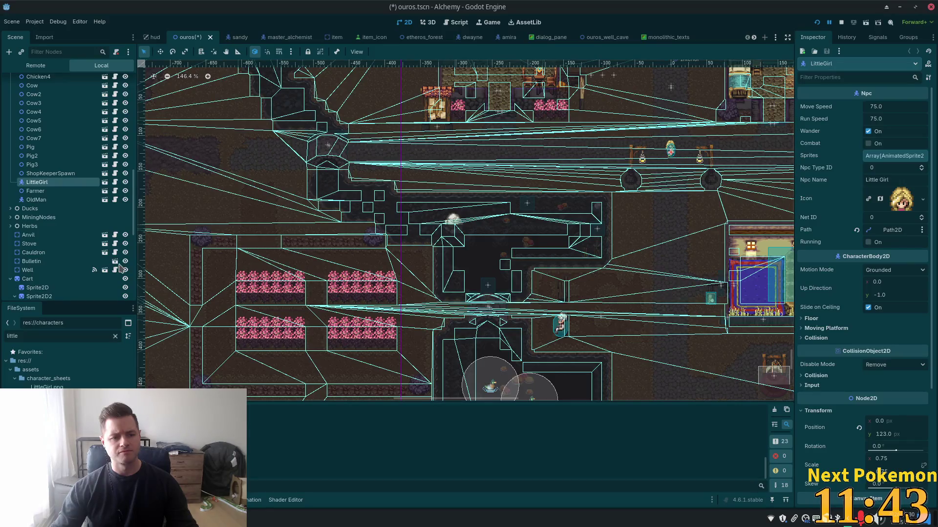
Step: Compare the Path2D2 route with Path2D by hiding and re-showing Path2D2
scroll(120, 267, "down", 10)
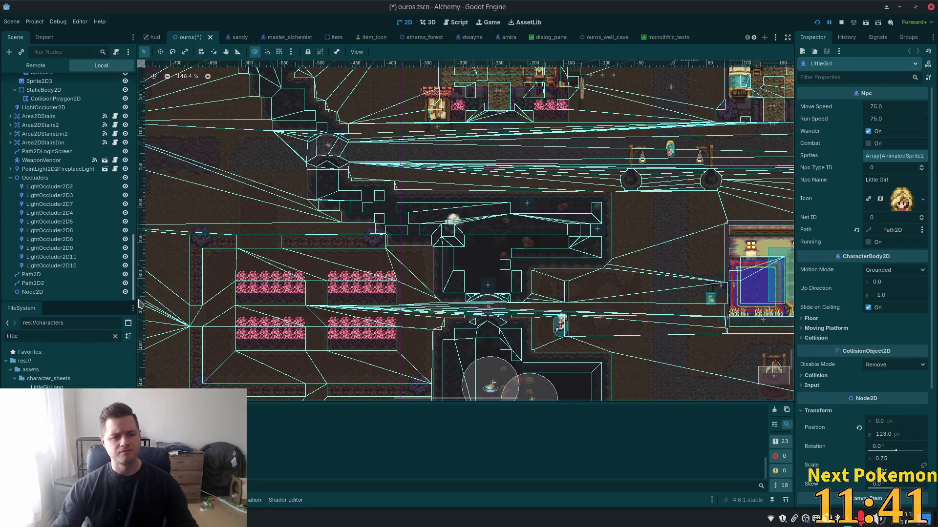
left_click(42, 285)
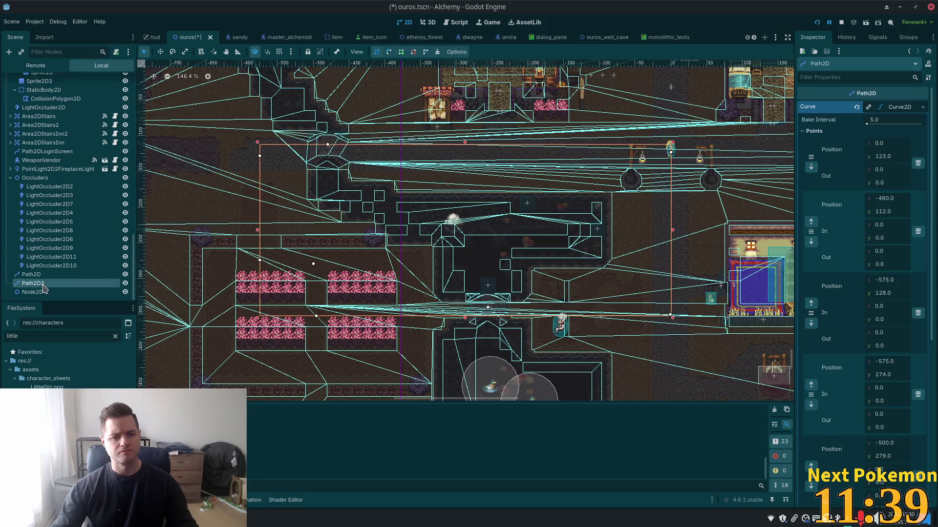
left_click(125, 284)
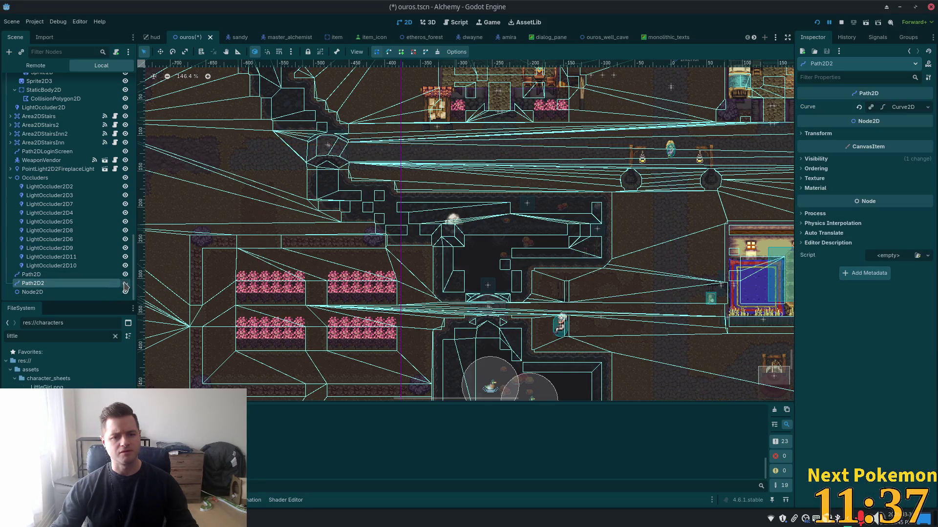
key("Up")
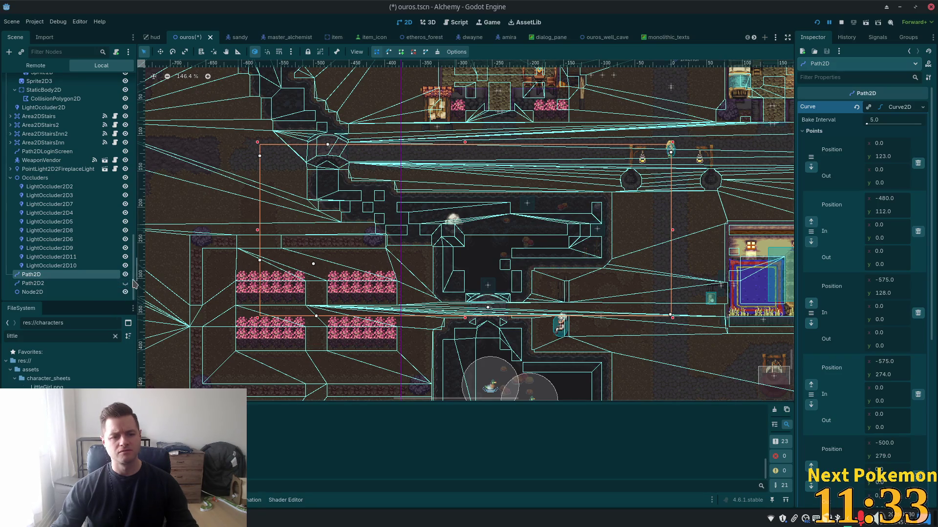
left_click(125, 284)
left_click(97, 283)
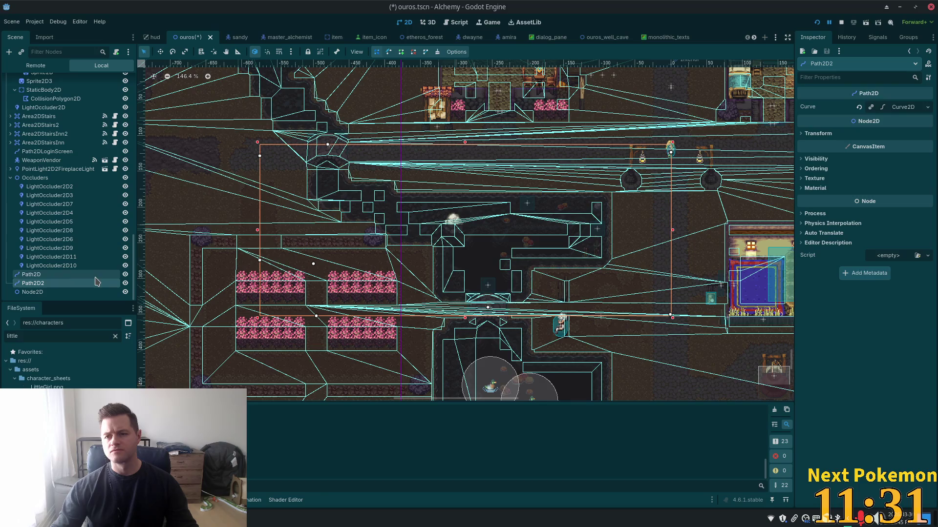
left_click(74, 276)
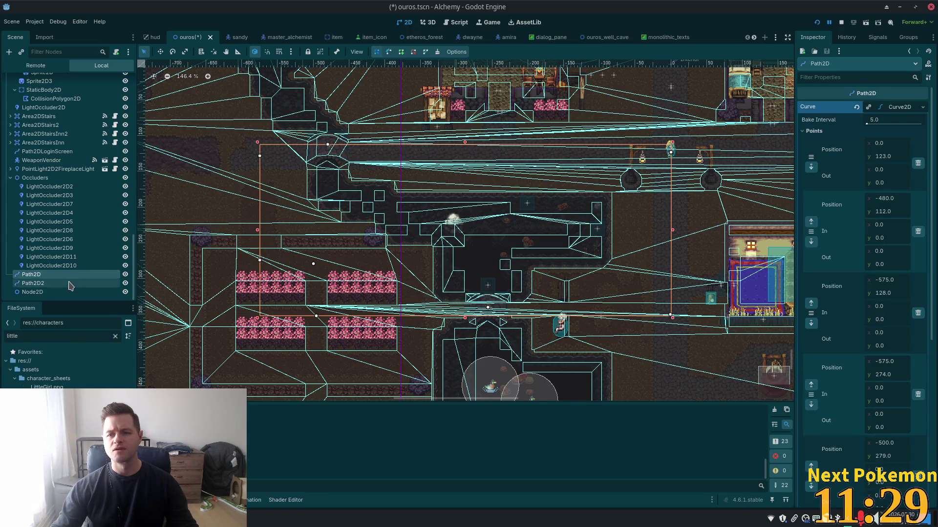
left_click(69, 282)
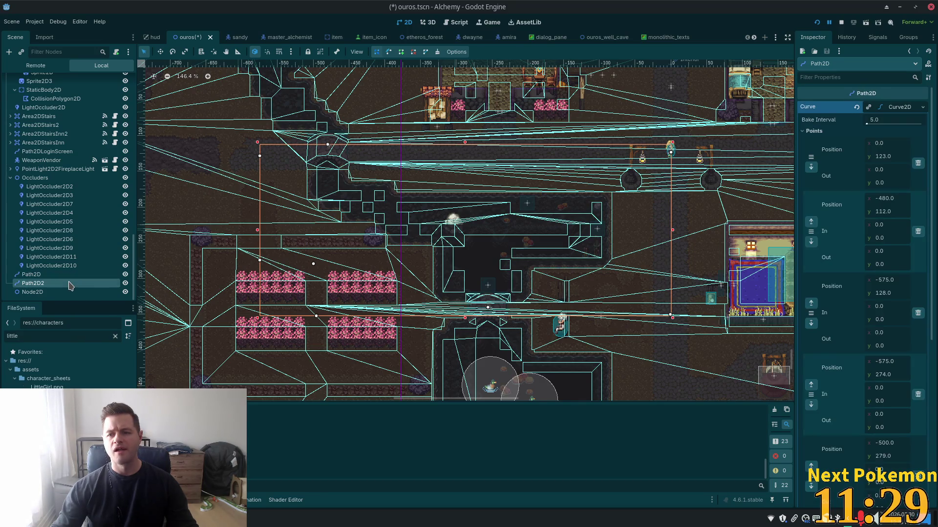
Step: Delete the Path2D2 node and confirm the removal
left_click(896, 108)
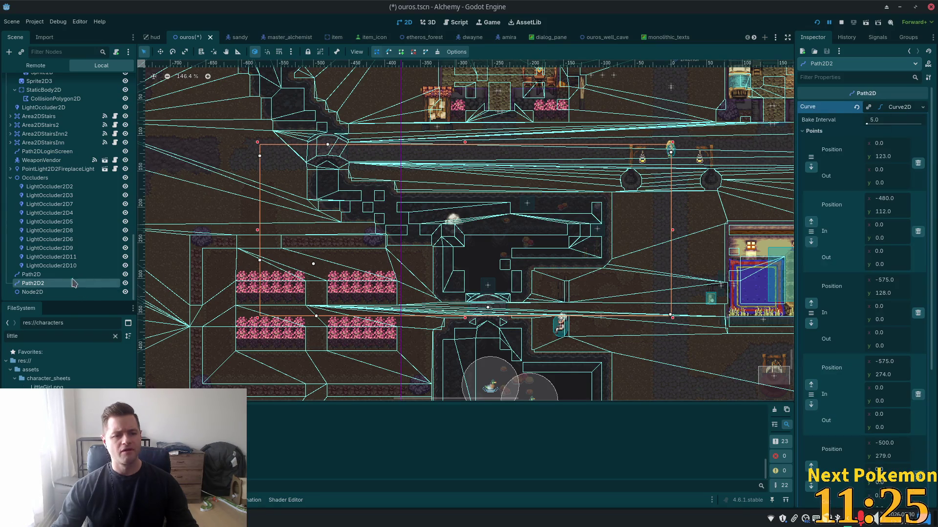
key("Delete")
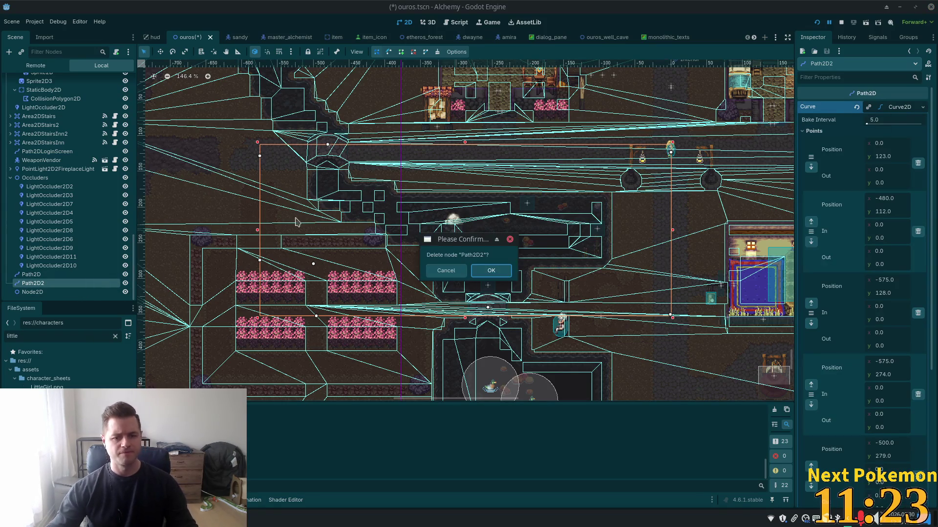
left_click(490, 271)
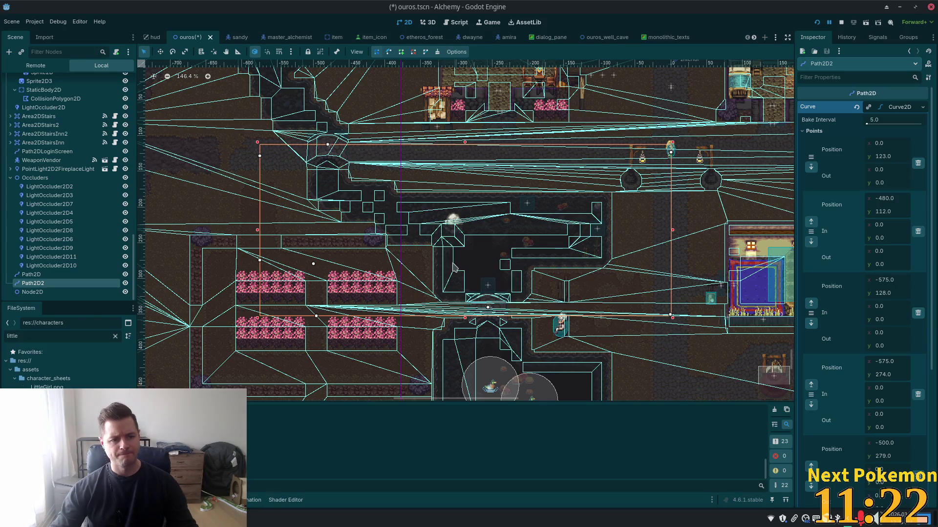
Step: Delete the stray Node2D left below Path2D and confirm
left_click(63, 292)
scroll(461, 274, "down", 5)
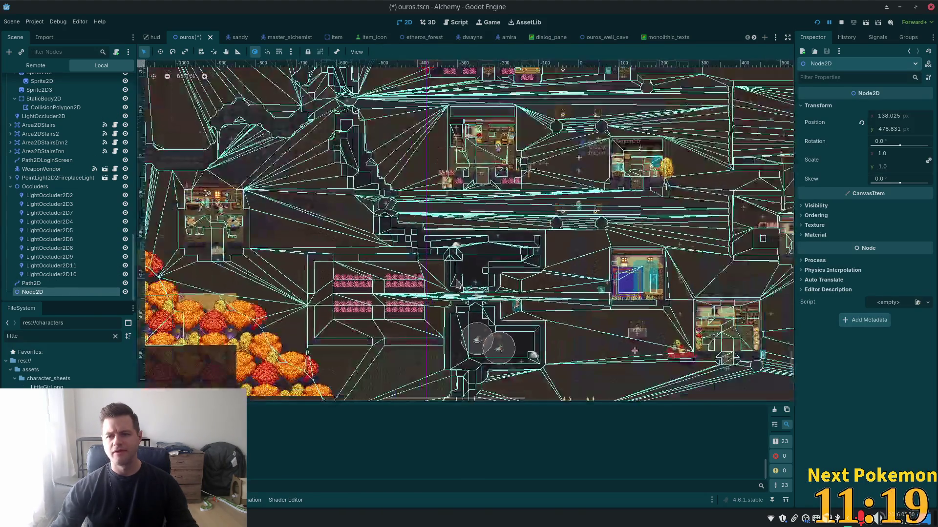
scroll(458, 273, "down", 4)
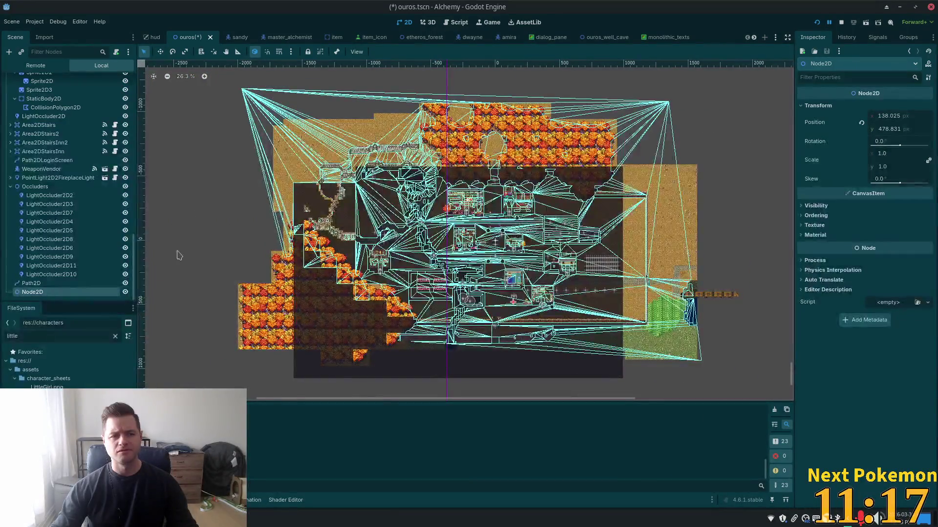
scroll(502, 282, "up", 8)
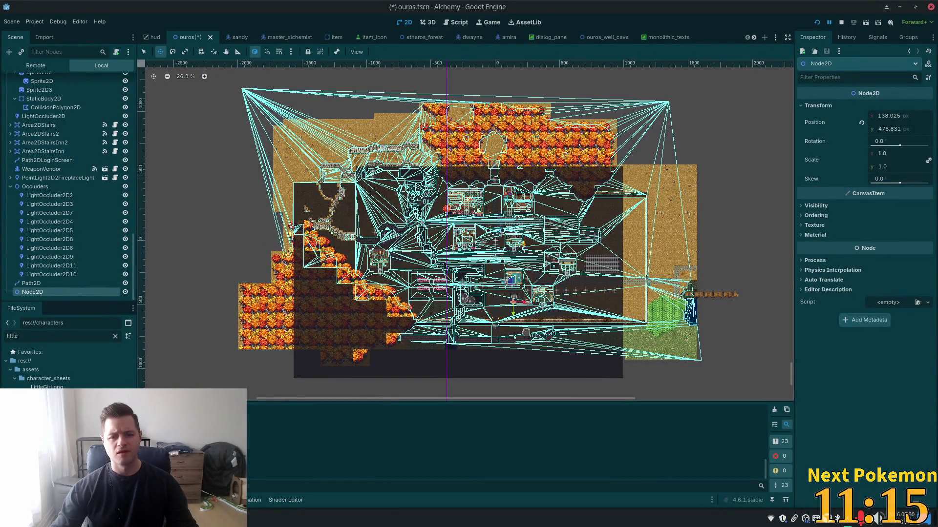
scroll(502, 282, "up", 5)
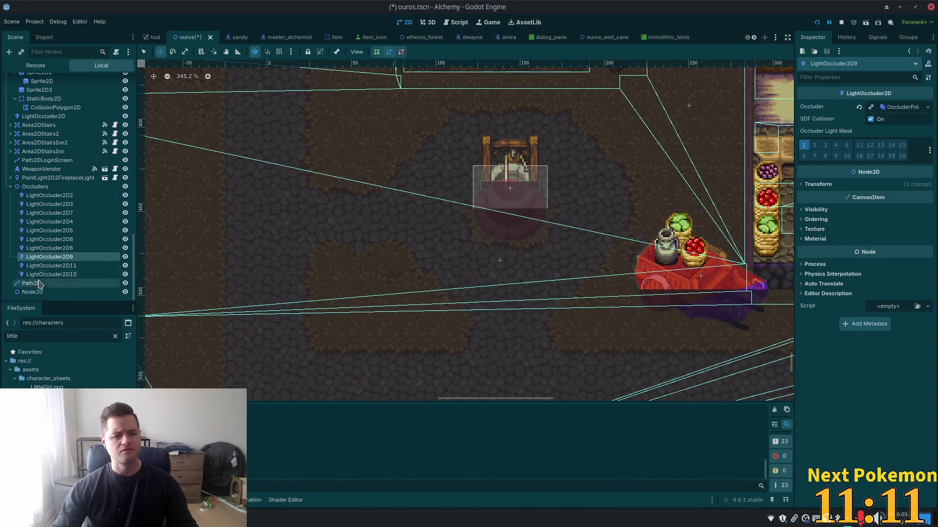
key("Delete")
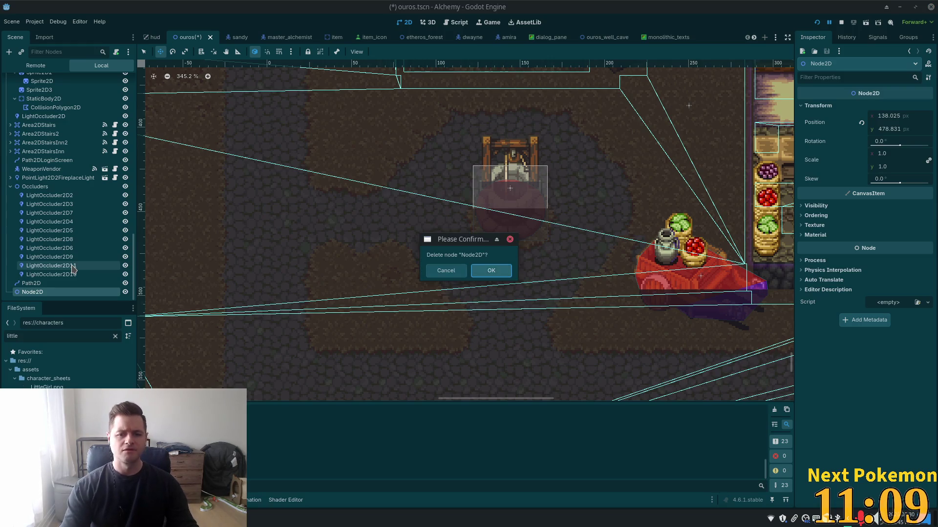
key("Return")
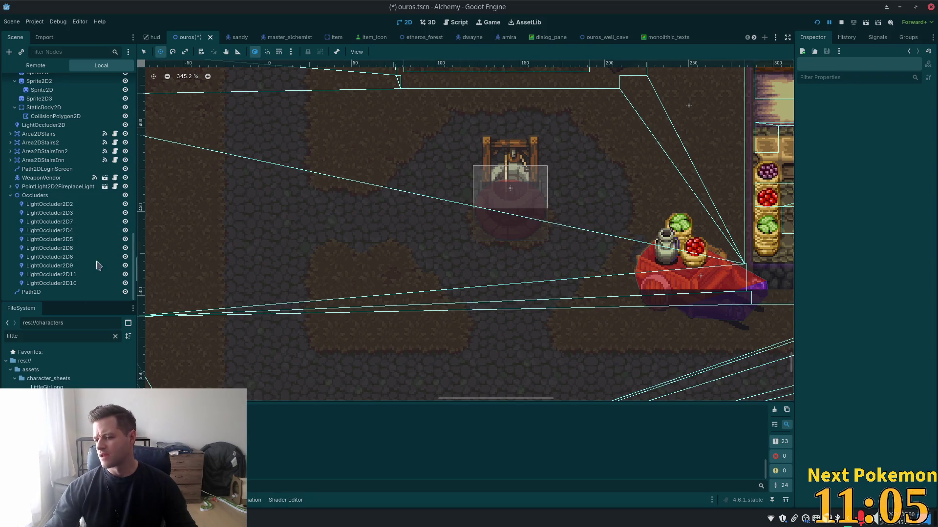
Step: Save the Ouros scene, check the null WanderRange lookup in npc.gd, and stop the game
left_click(59, 231)
key("ctrl+s")
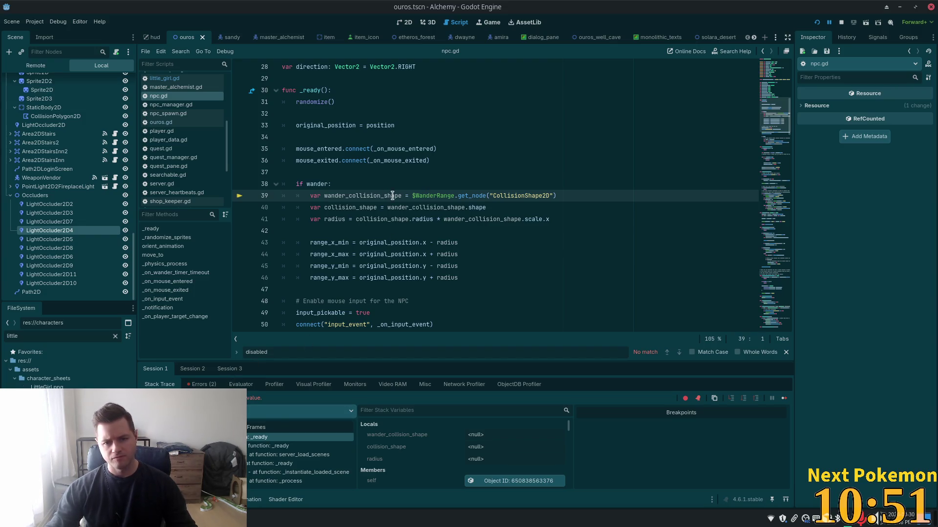
double_click(426, 196)
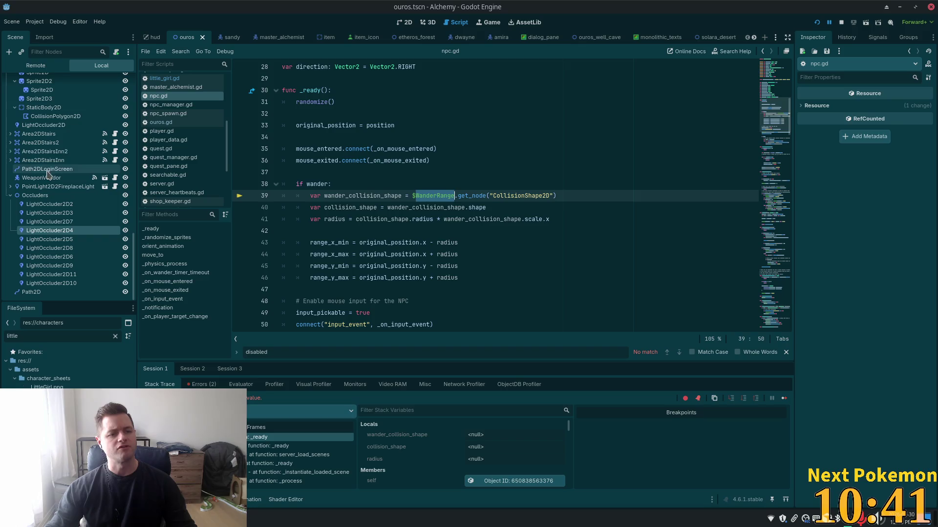
key("F8")
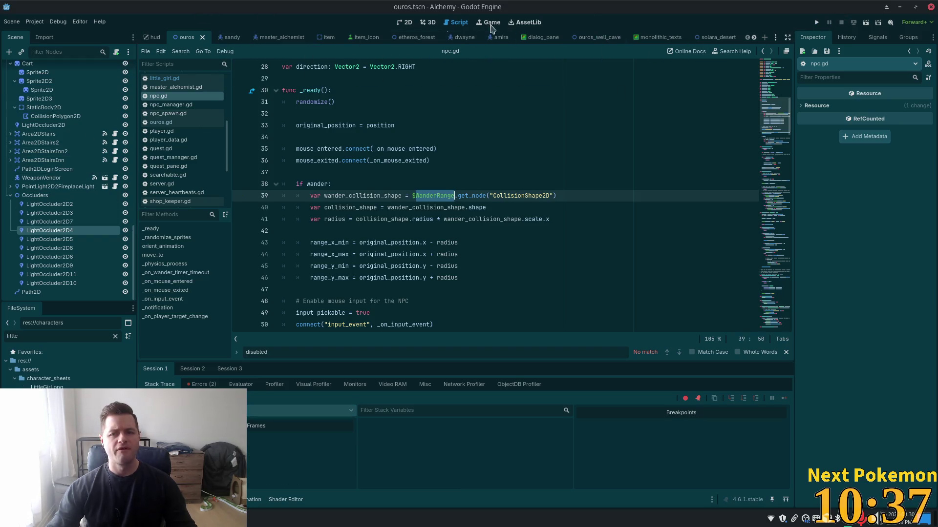
Step: Open little_girl.tscn via Quick Open and uncheck the NPC's Wander property
key("shift+alt+o")
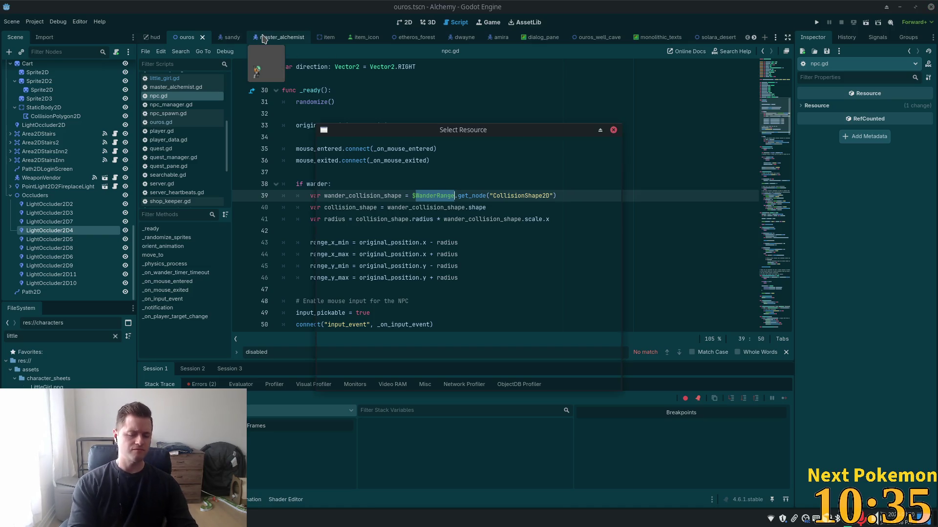
type("k")
key("BackSpace")
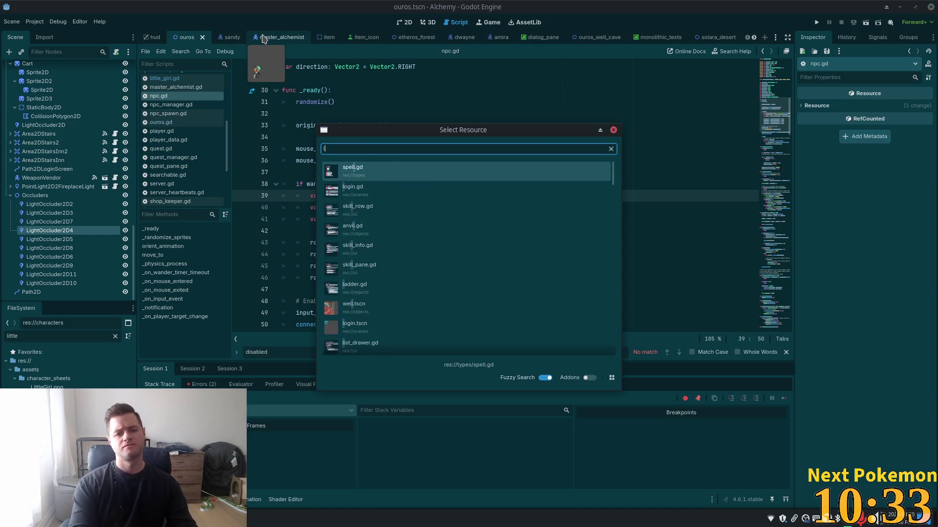
type("little")
key("Down")
key("Return")
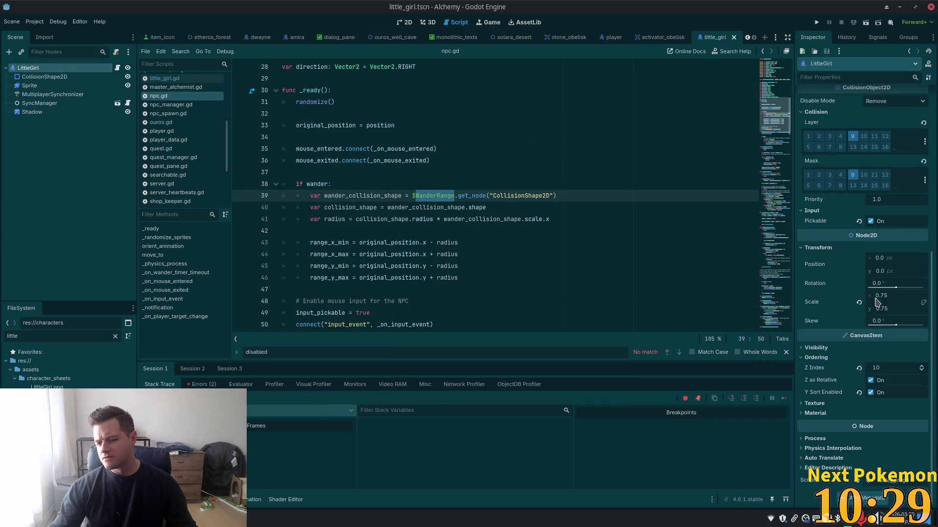
scroll(886, 302, "up", 5)
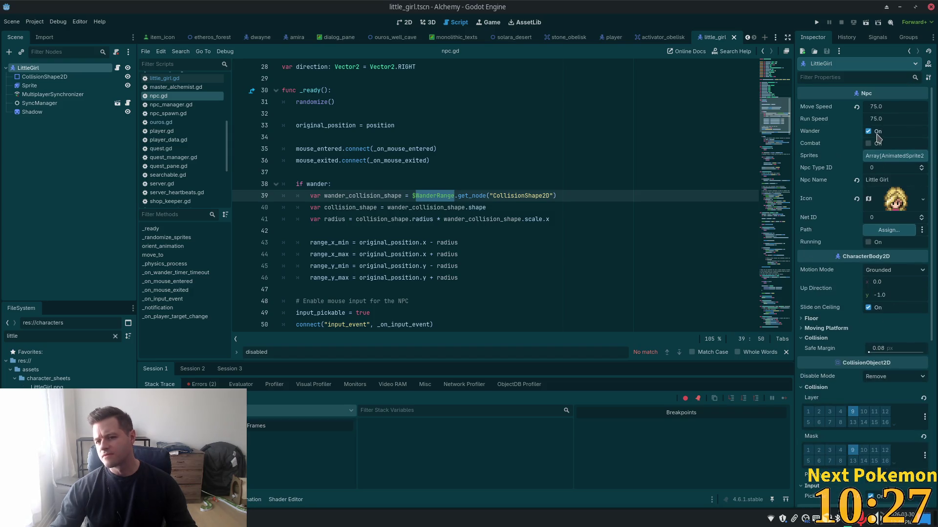
left_click(867, 131)
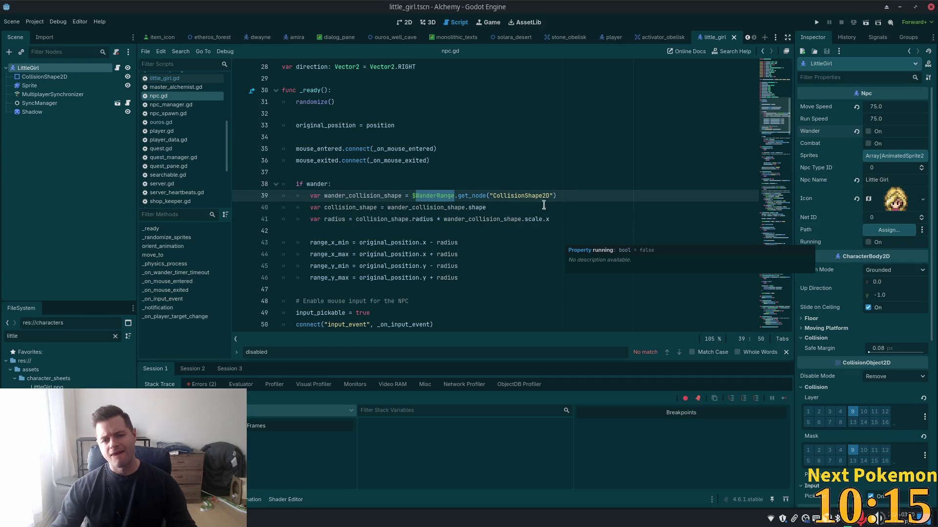
Step: Enable Running on LittleGirl, save the scene, and set her Sprite's animation to run
left_click(557, 186)
key("ctrl+f")
type("running")
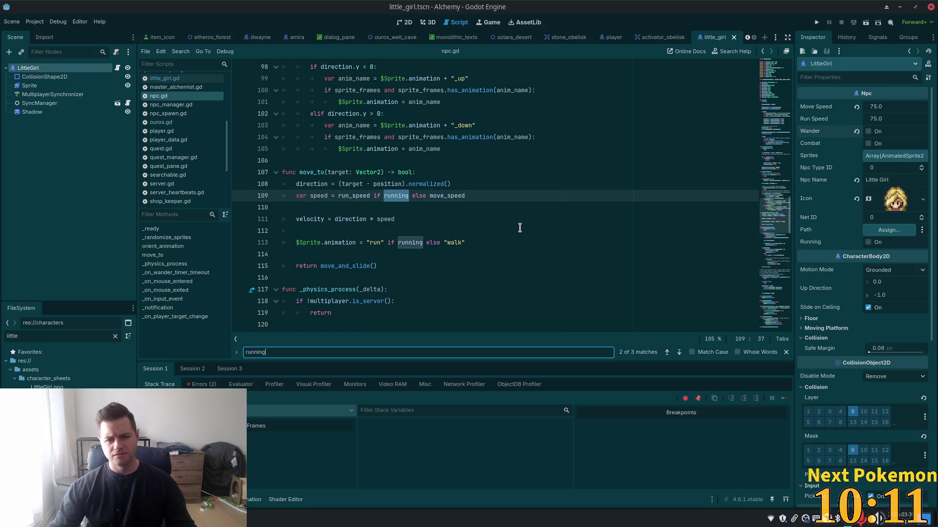
left_click(868, 243)
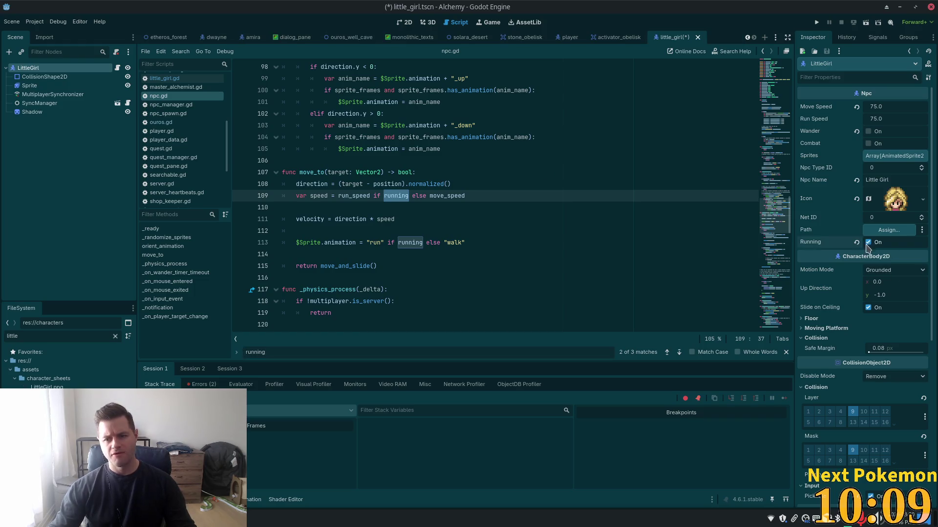
key("ctrl+s")
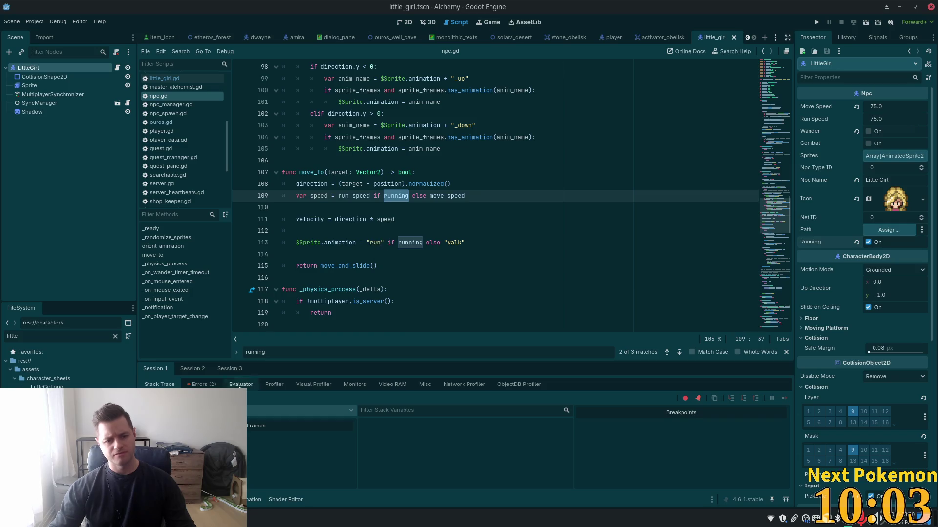
left_click(42, 86)
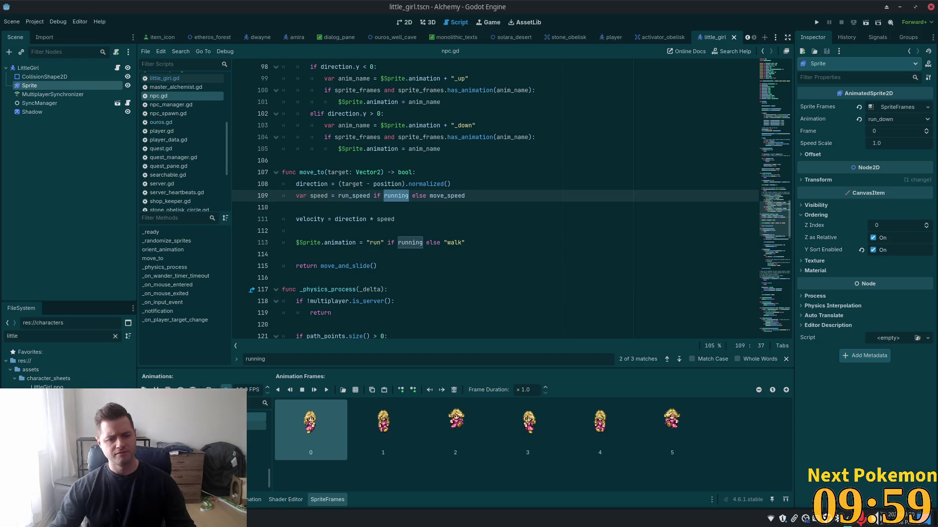
left_click(257, 466)
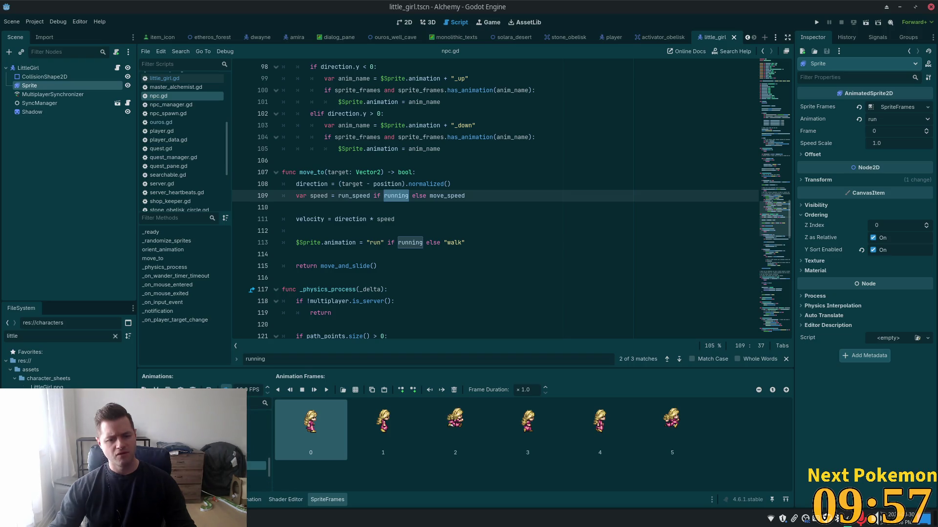
Step: Run the project, watch the little girl run through the village, then return to the editor
left_click(816, 22)
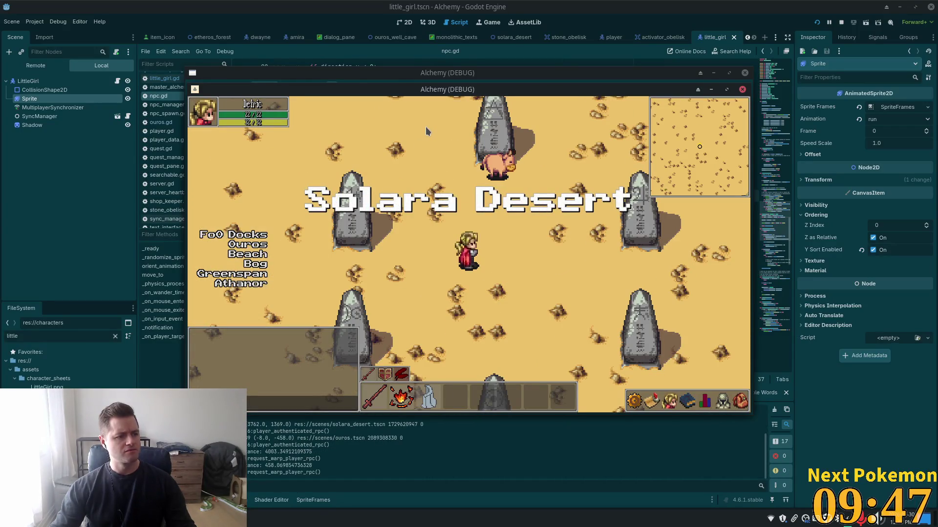
mouse_move(506, 165)
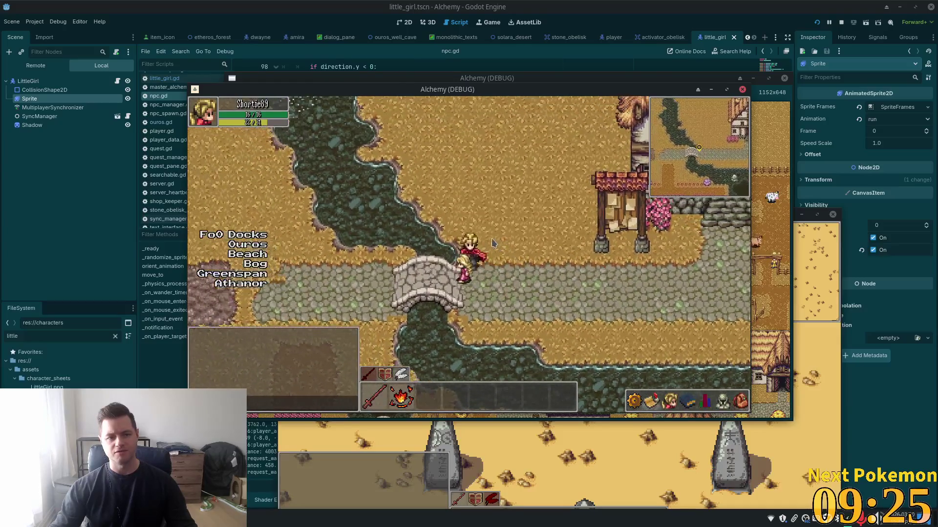
key("alt+Tab")
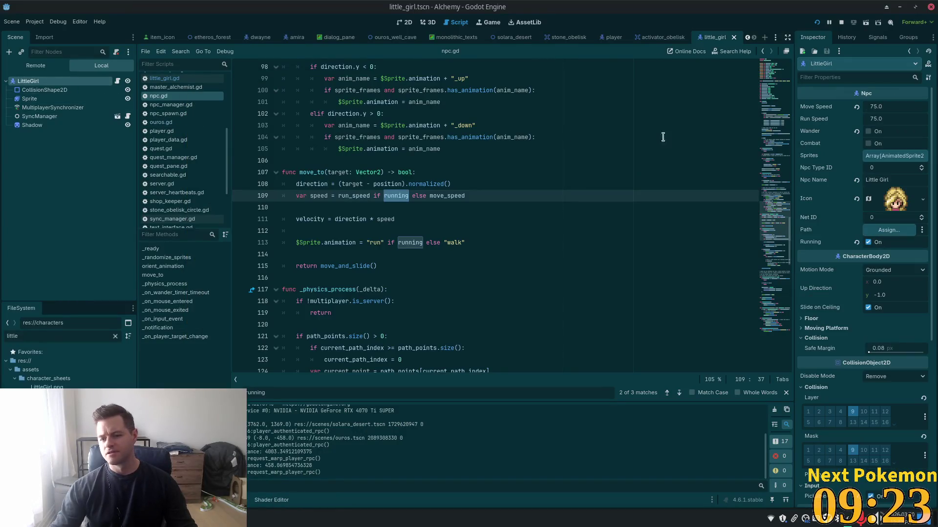
Step: Switch to the 2D view and open ouros.tscn via a Quick Open search for 'ouros'
scroll(876, 293, "down", 5)
scroll(891, 333, "down", 2)
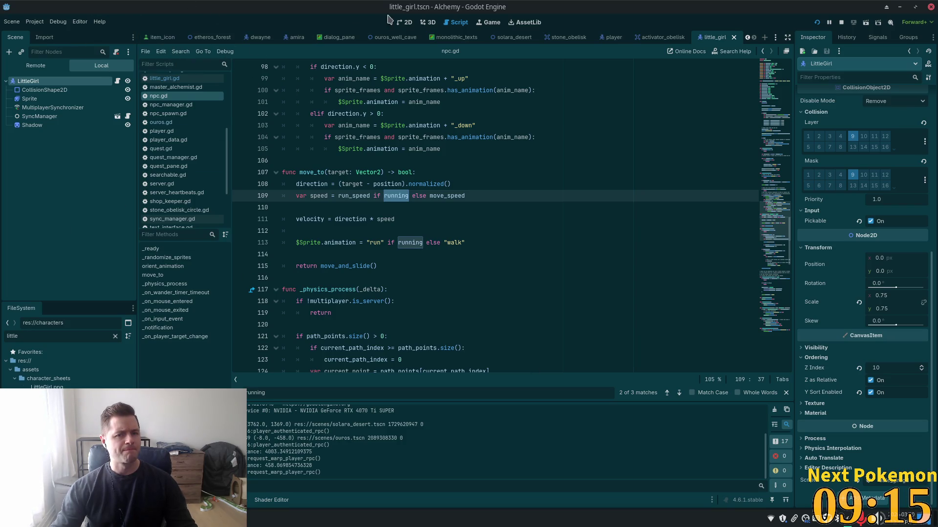
left_click(403, 22)
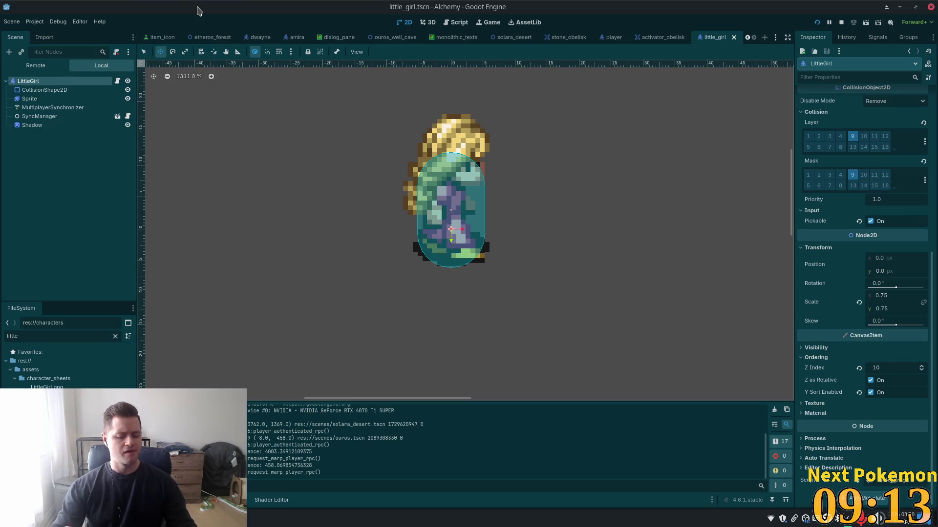
key("shift+alt+o")
type("ouros")
key("Down")
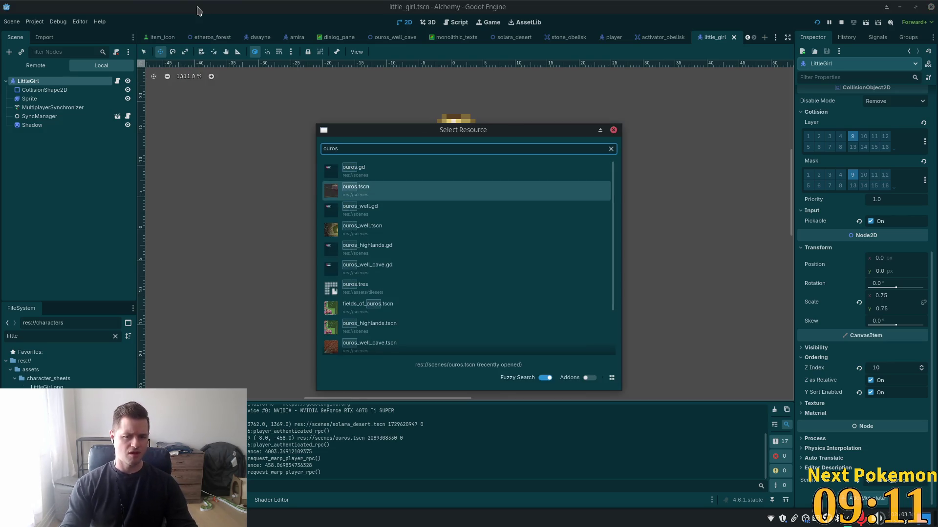
key("Return")
scroll(61, 156, "up", 5)
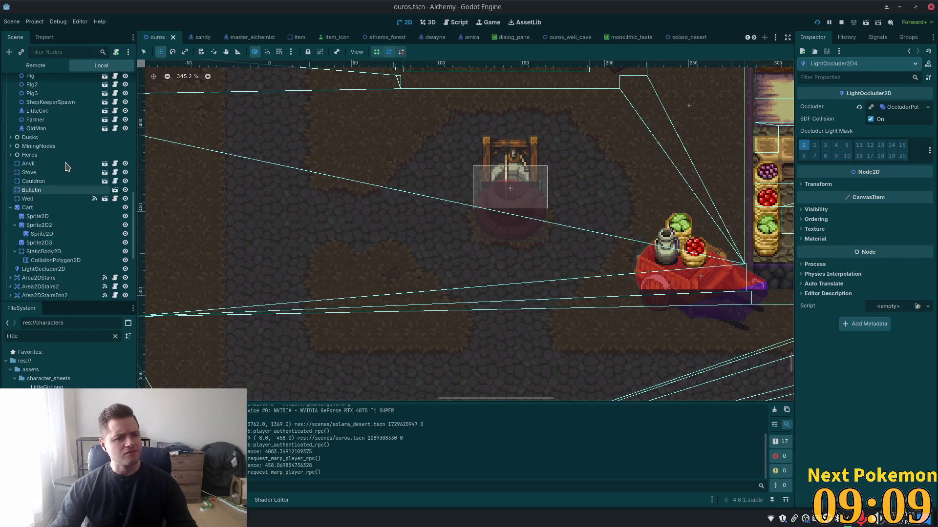
left_click(53, 167)
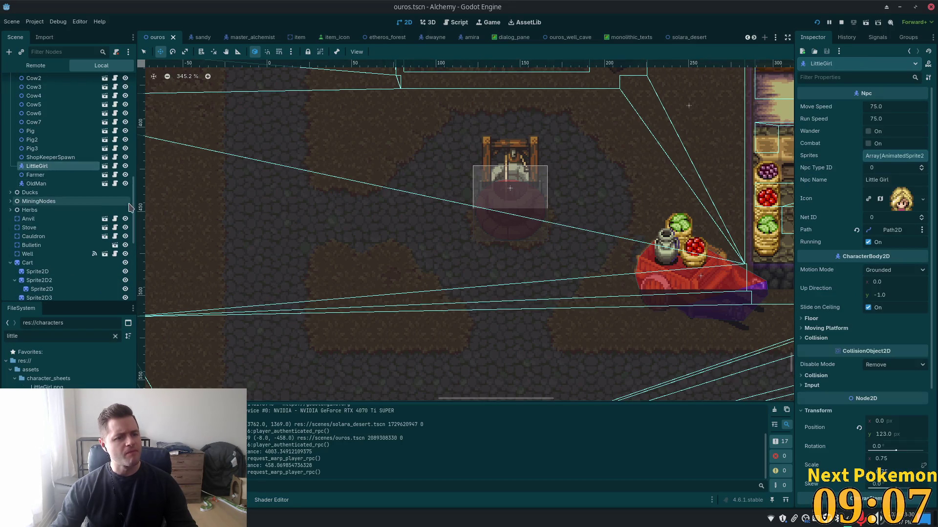
scroll(44, 166, "up", 5)
left_click(30, 155)
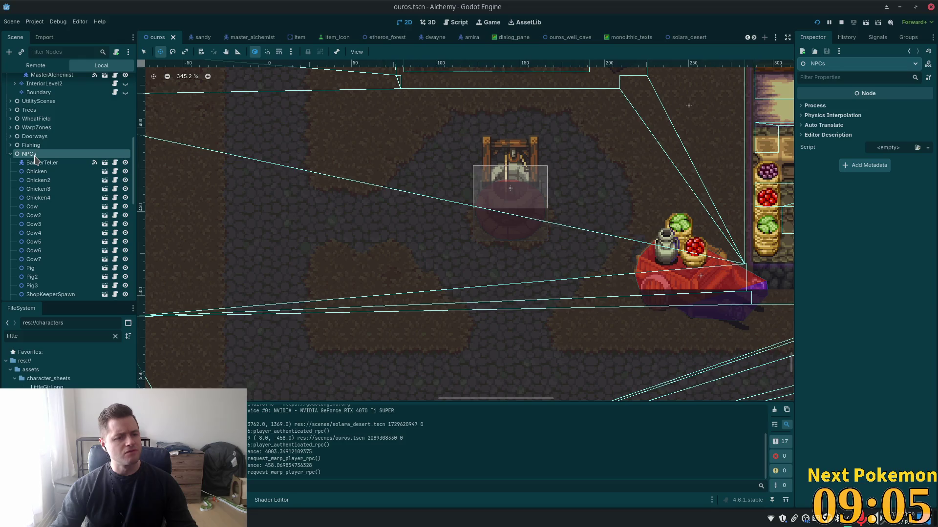
scroll(37, 159, "down", 2)
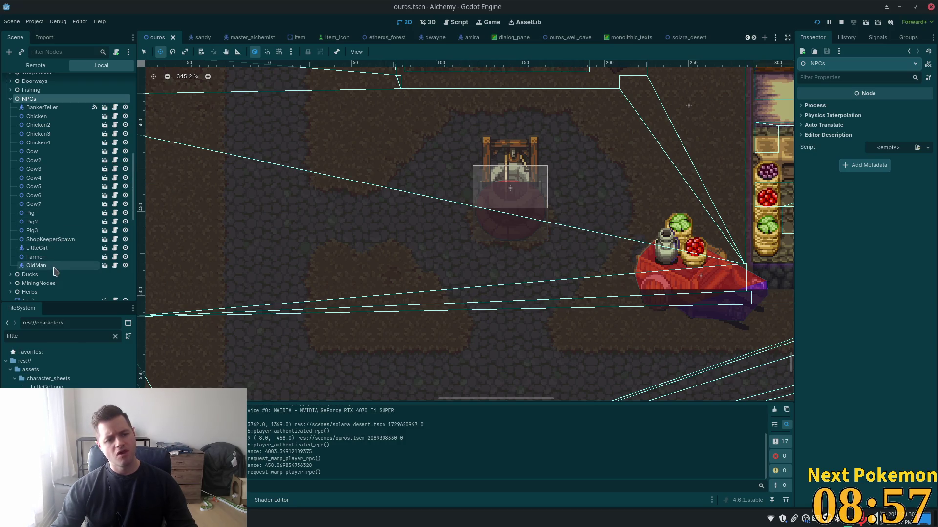
Step: Check the Farmer NPC's properties, then walk the player east through town
key("Right")
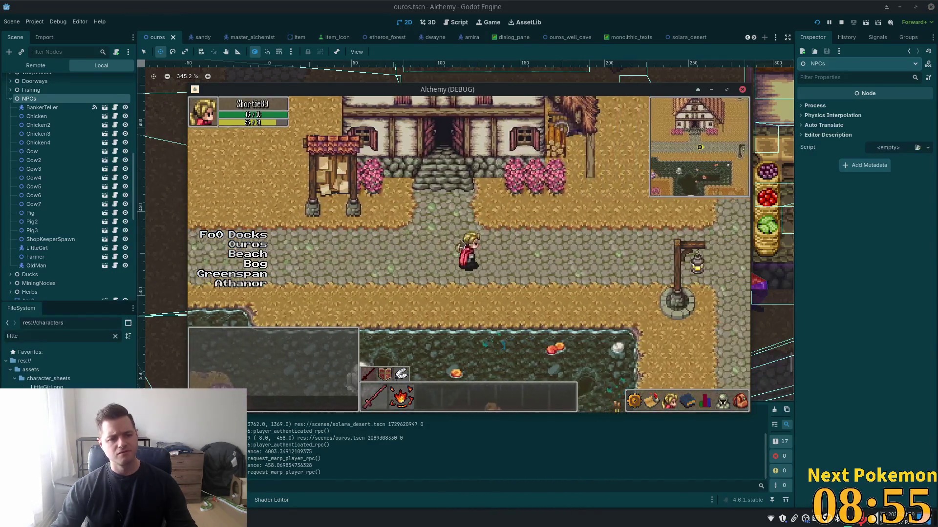
left_click(37, 259)
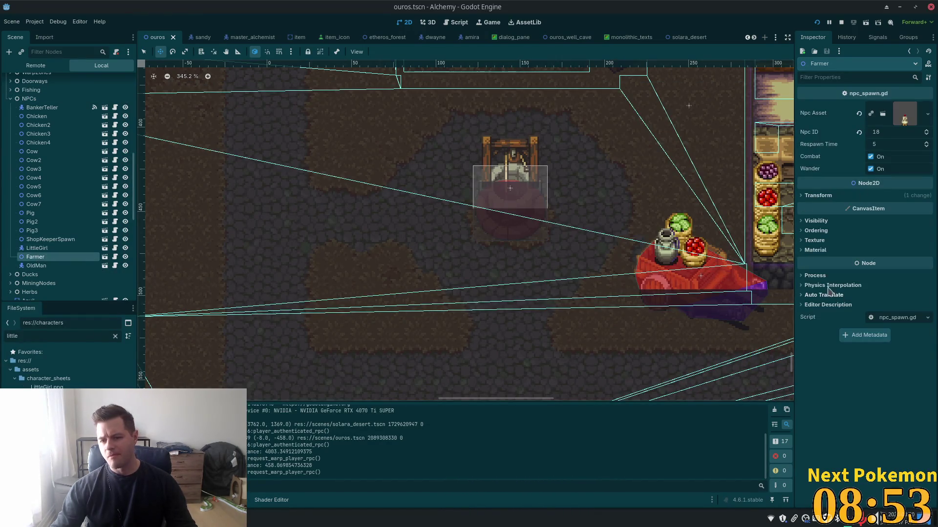
key("alt+Tab")
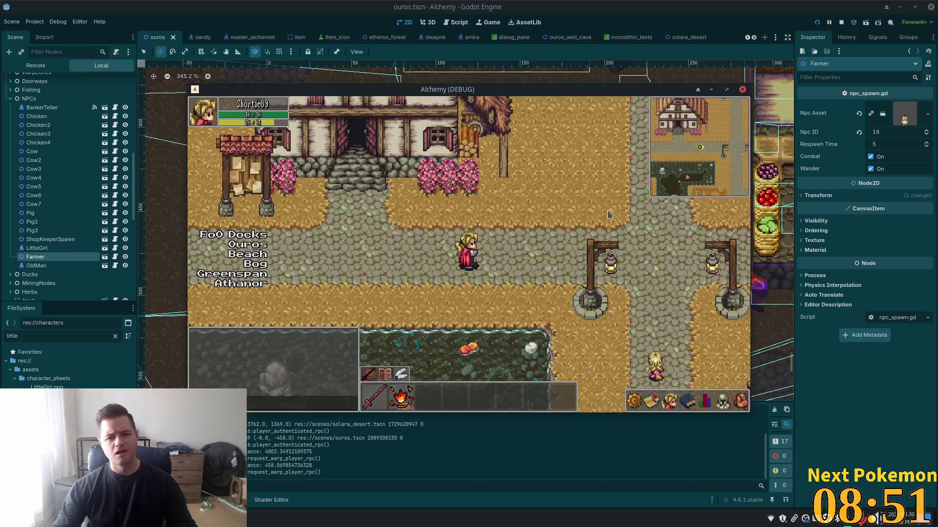
key("Right")
key("Right")
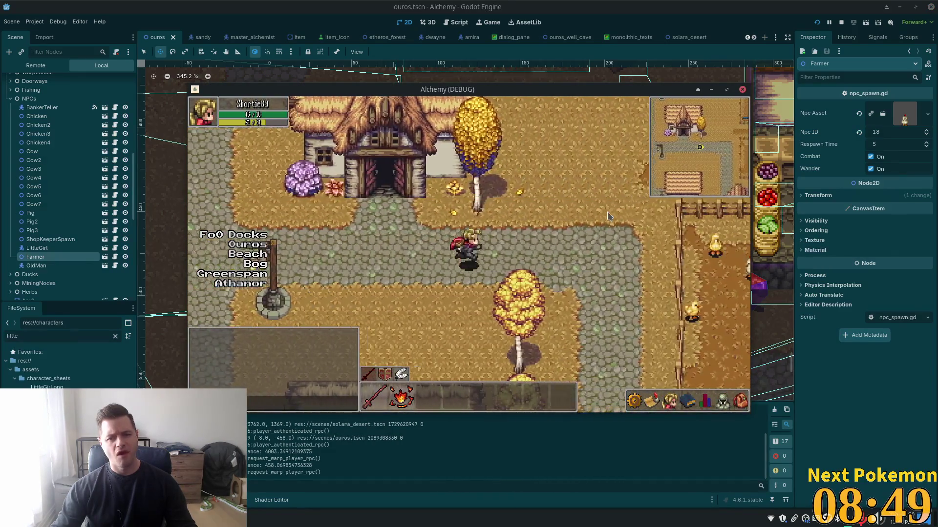
Step: Walk north through the fence arch past the farmer, back south and west into town, then return to the editor
key("Up")
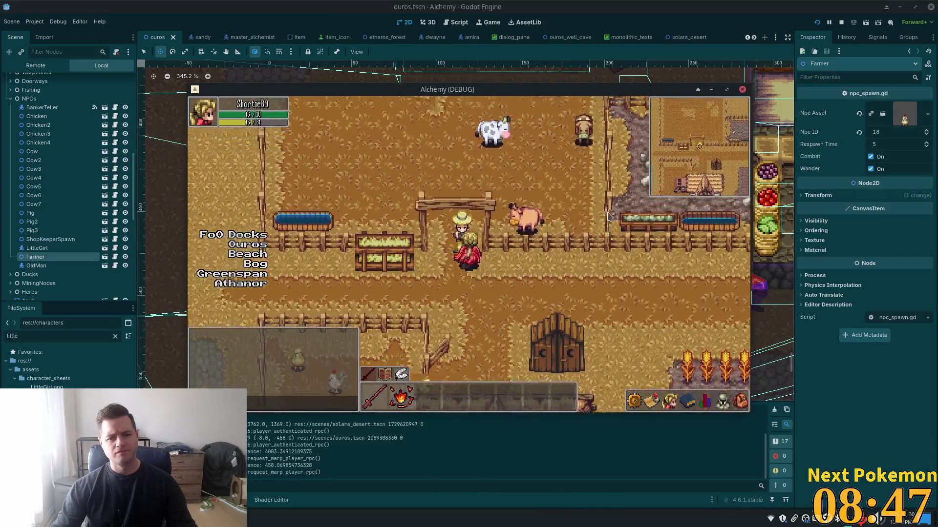
key("Up")
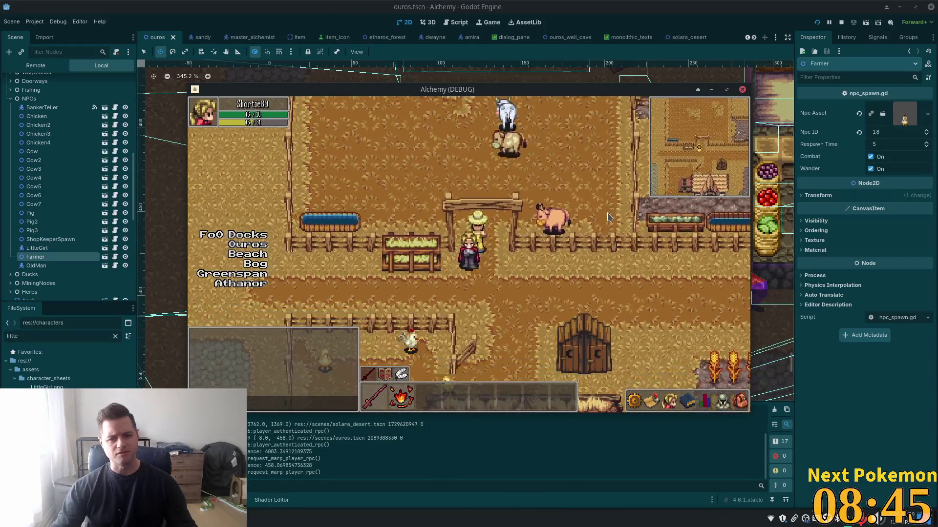
key("Down")
key("Right")
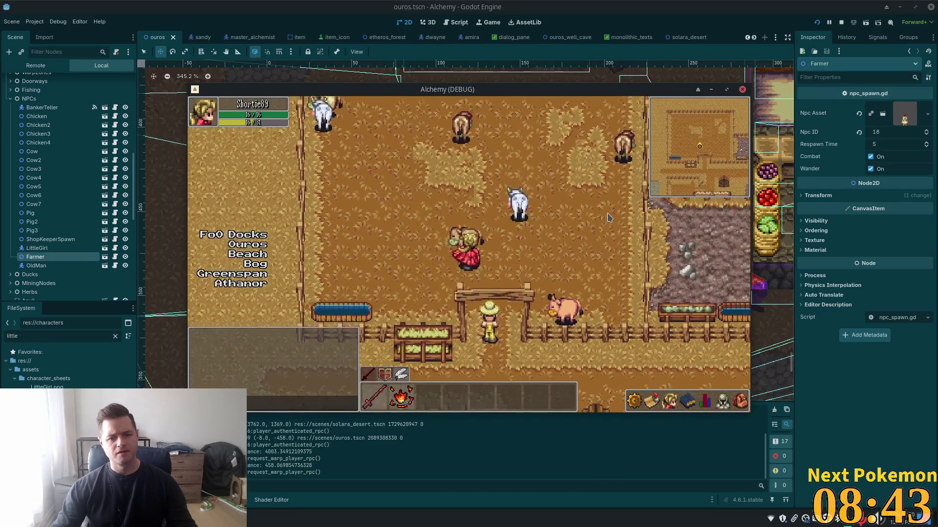
key("Left")
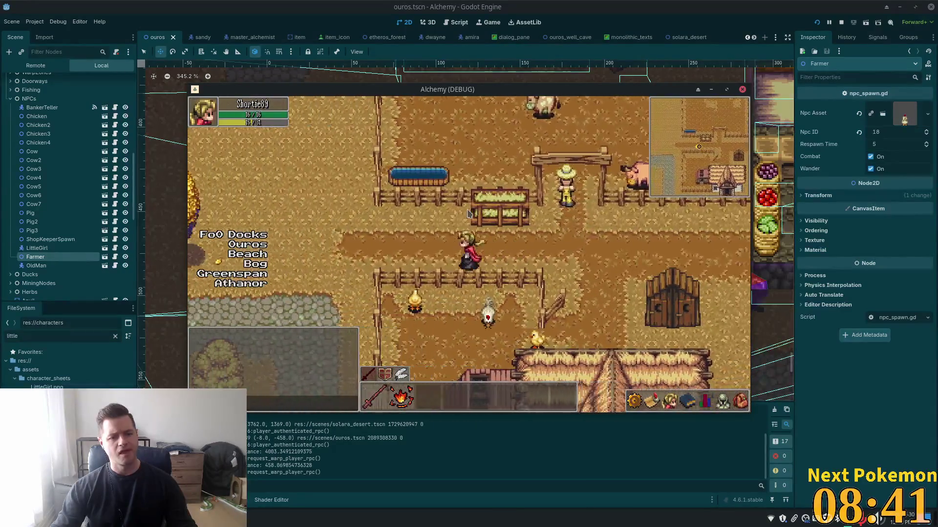
key("Left")
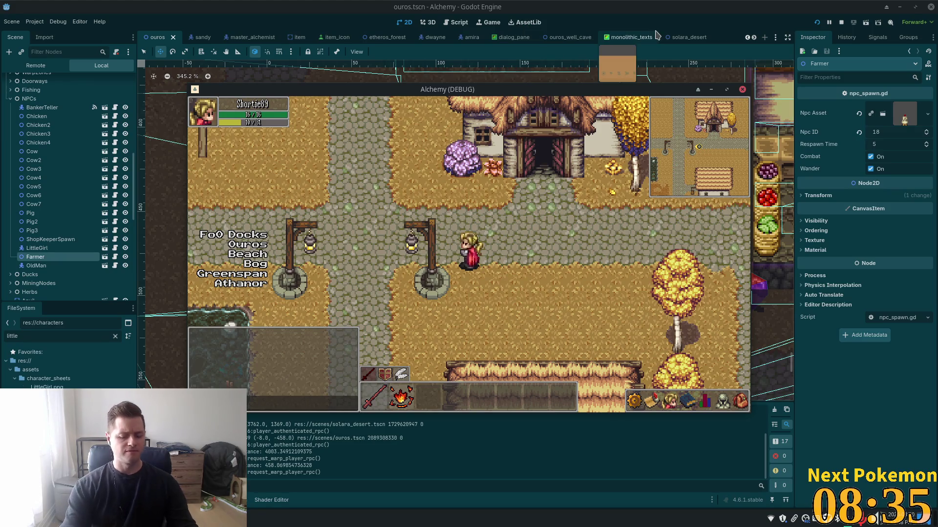
left_click(584, 7)
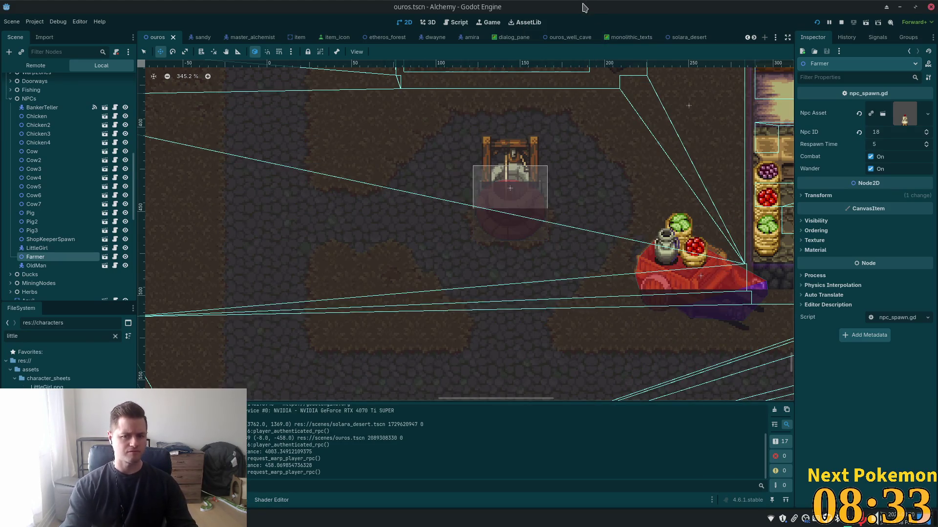
key("ctrl+shift+o")
type("little")
key("Down")
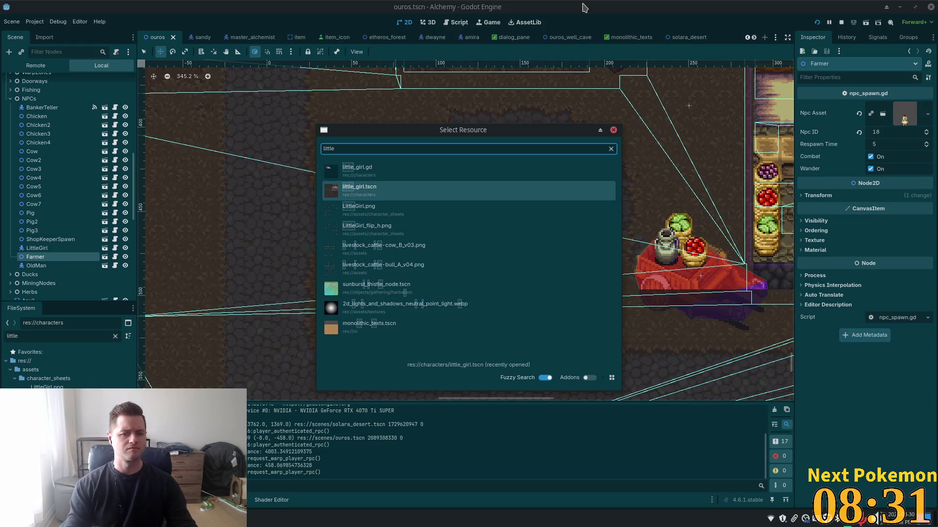
key("Return")
left_click(38, 99)
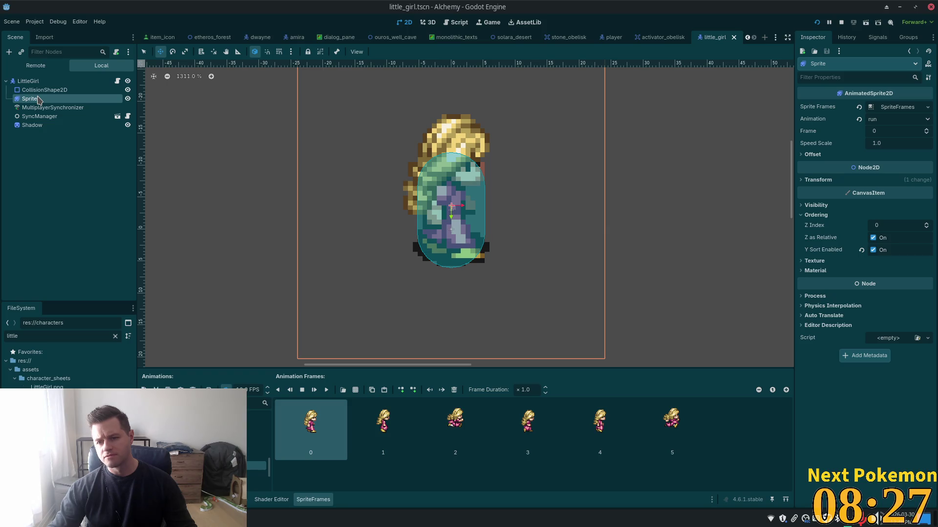
left_click(31, 82)
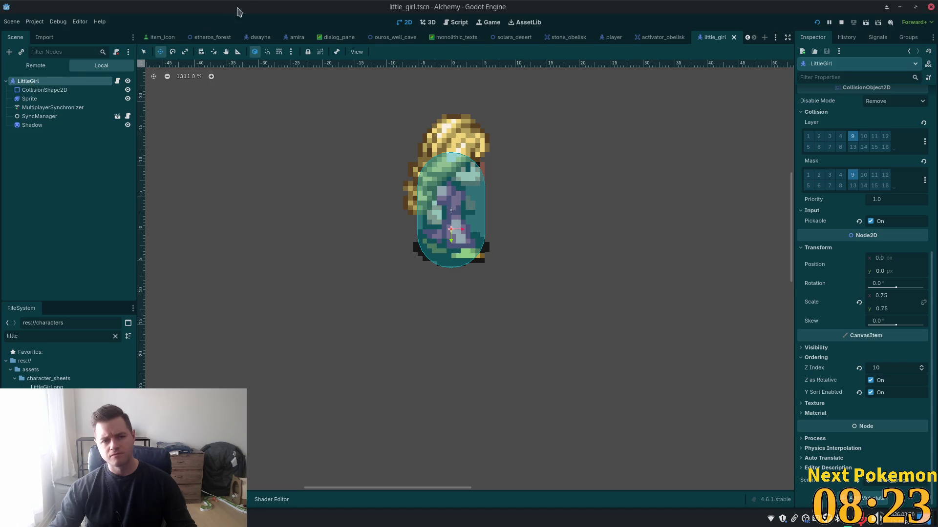
key("shift+alt+o")
type("ouros")
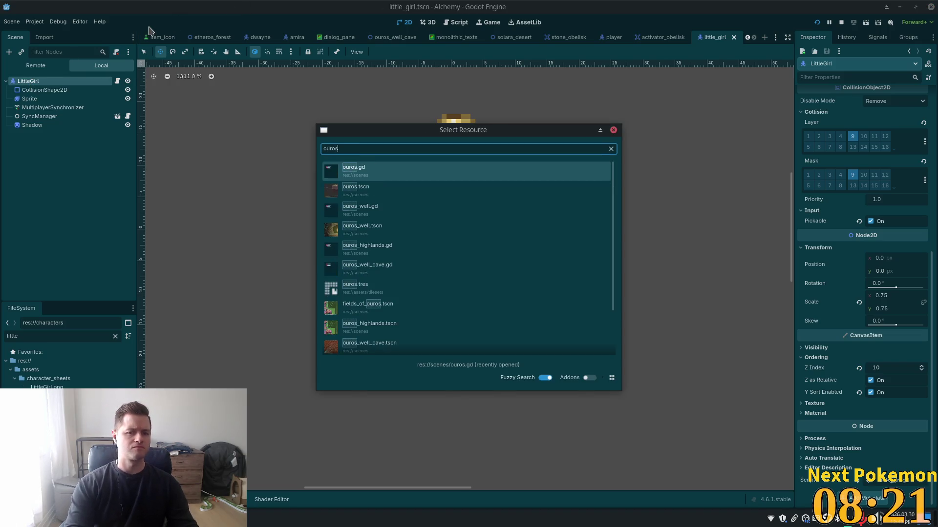
key("Down")
key("Return")
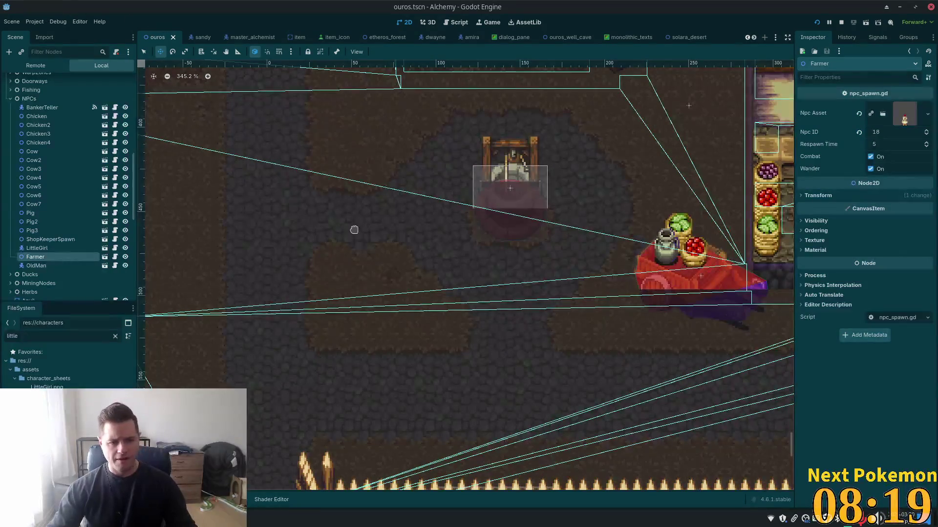
Step: Look over LittleGirl's ordering and the Cow2 and Cow spawns, then expand Cow's Npc Asset
left_click(37, 248)
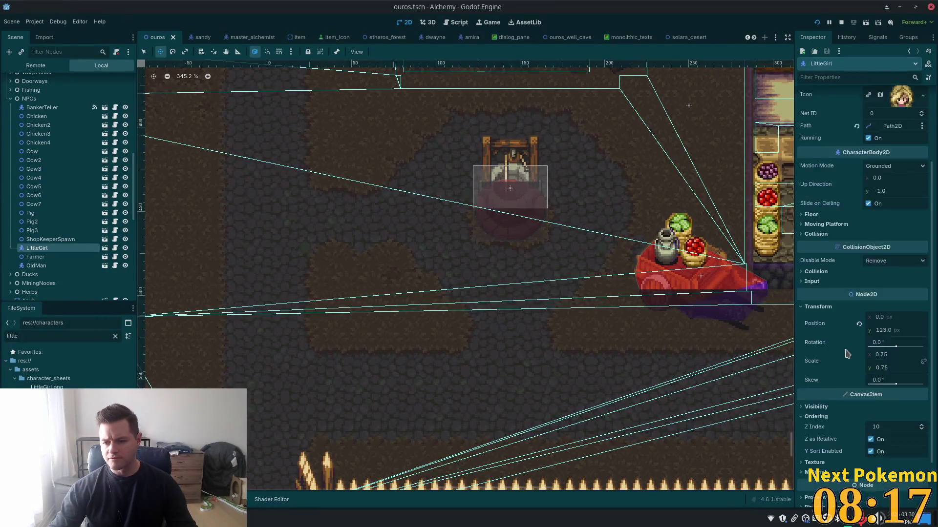
left_click(852, 359)
left_click(49, 239)
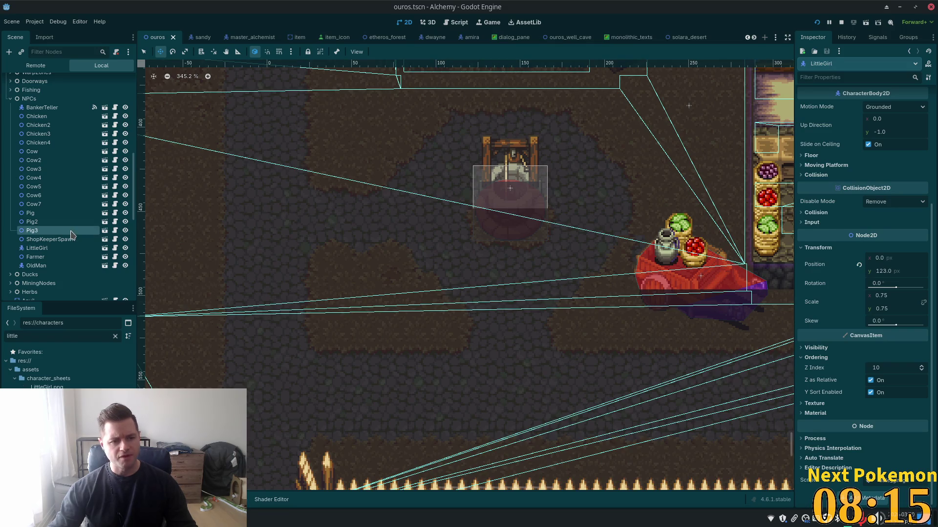
left_click(39, 162)
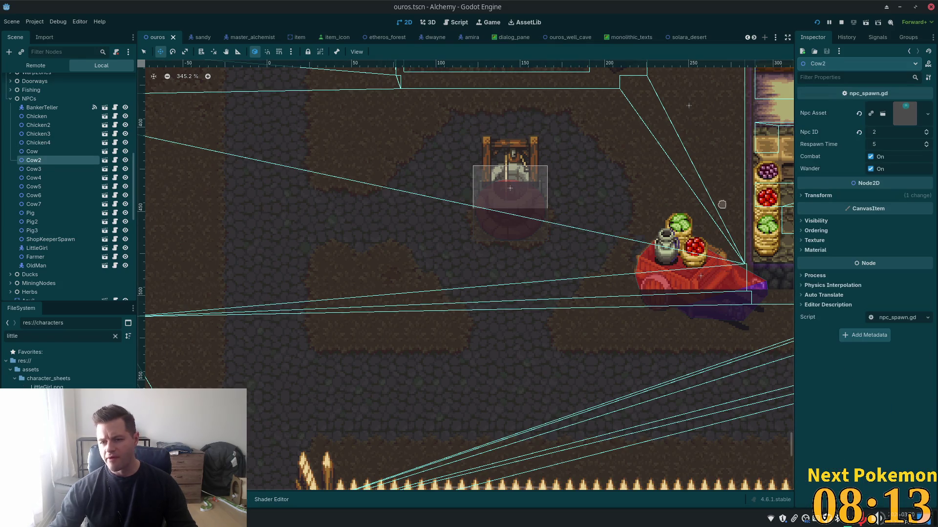
left_click(72, 152)
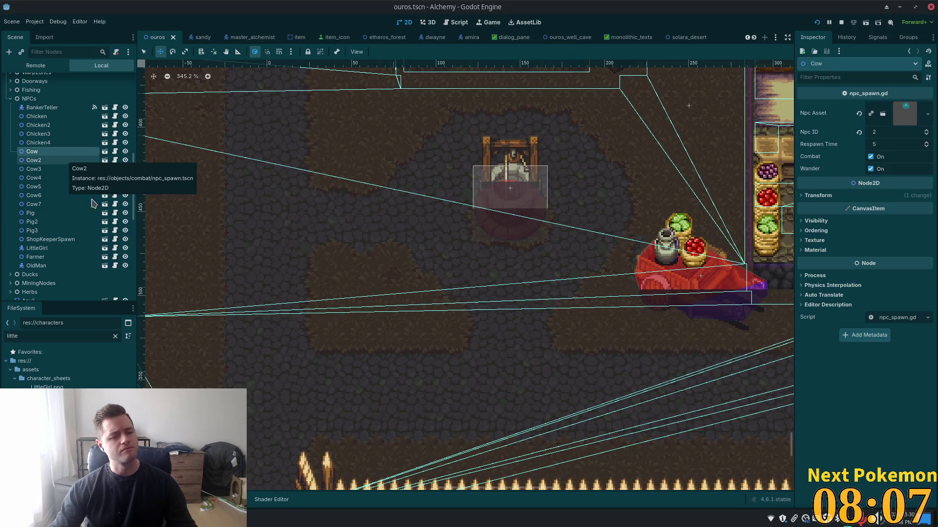
left_click(906, 120)
Step: Open cow.tscn from the Npc Asset and review the Cow root's Ordering: Z Index 10, Y Sort on
left_click(868, 133)
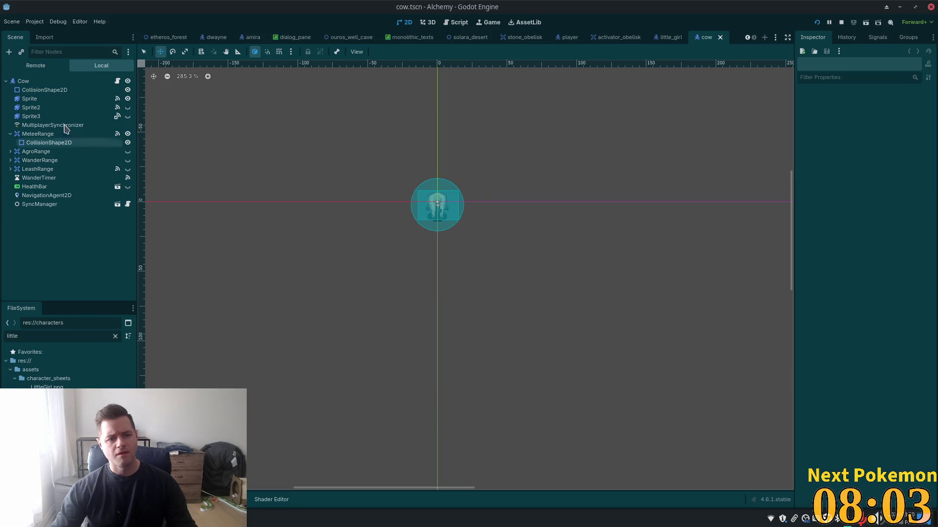
left_click(54, 80)
scroll(845, 281, "down", 8)
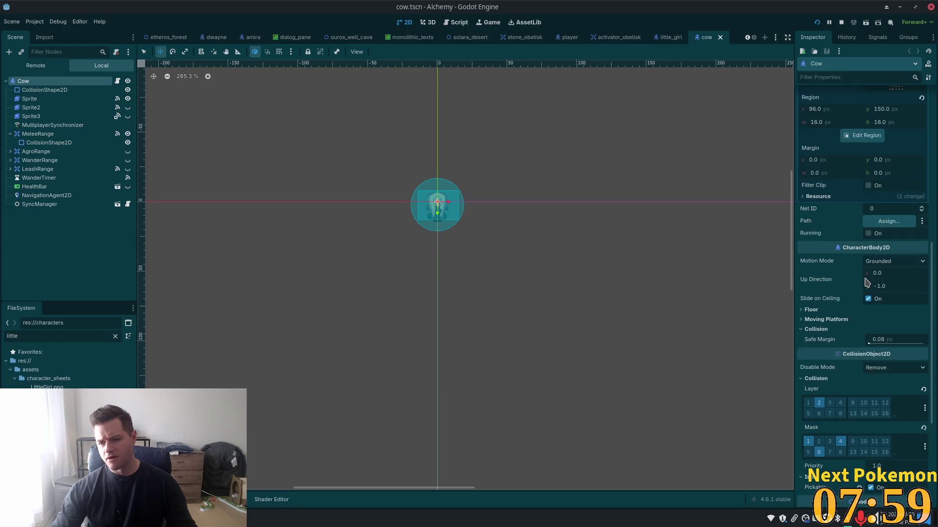
scroll(874, 307, "down", 4)
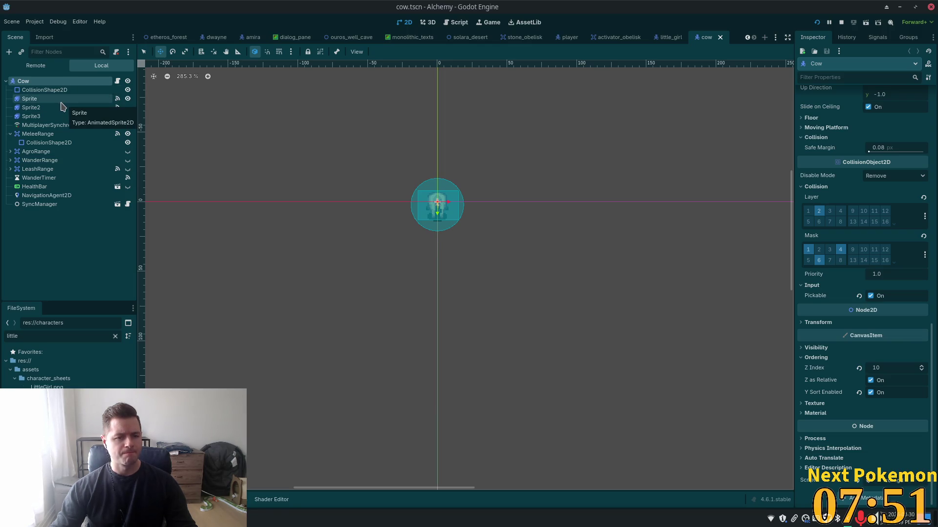
Step: Return to the little_girl scene and zoom the canvas in to inspect the girl's sprite
left_click(670, 38)
scroll(529, 150, "down", 2)
scroll(528, 150, "down", 8)
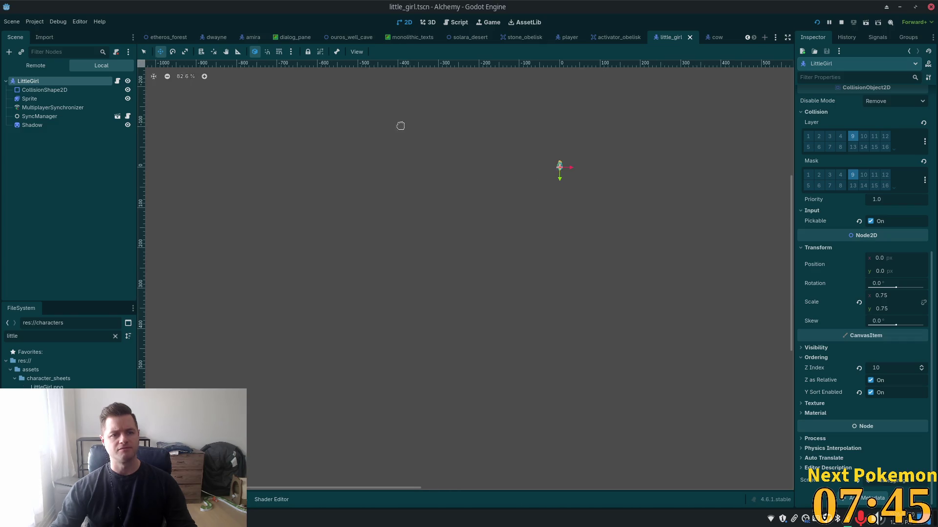
scroll(502, 219, "down", 5)
scroll(532, 245, "down", 8)
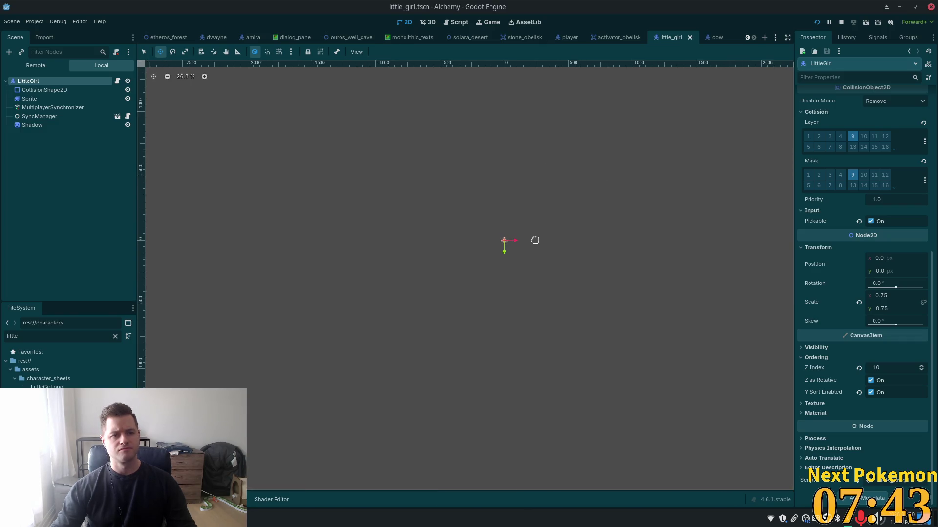
scroll(540, 234, "down", 6)
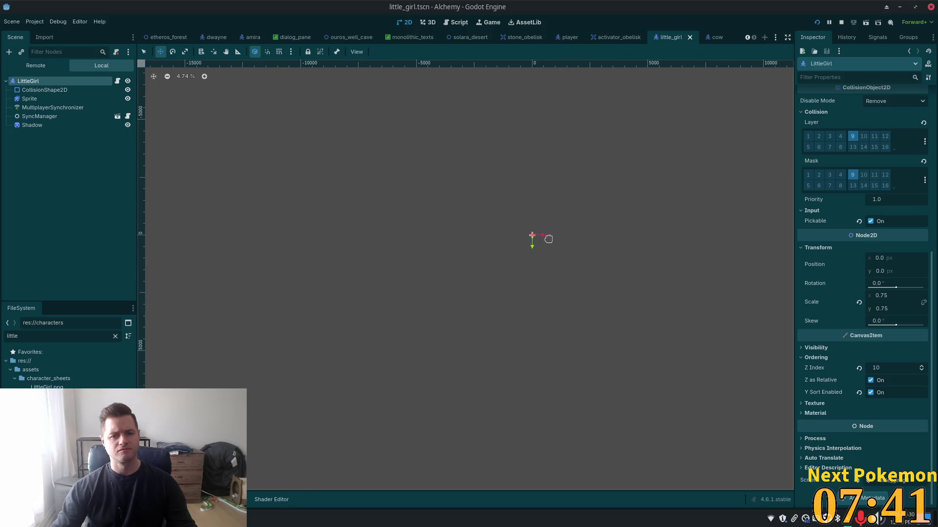
scroll(561, 215, "up", 8)
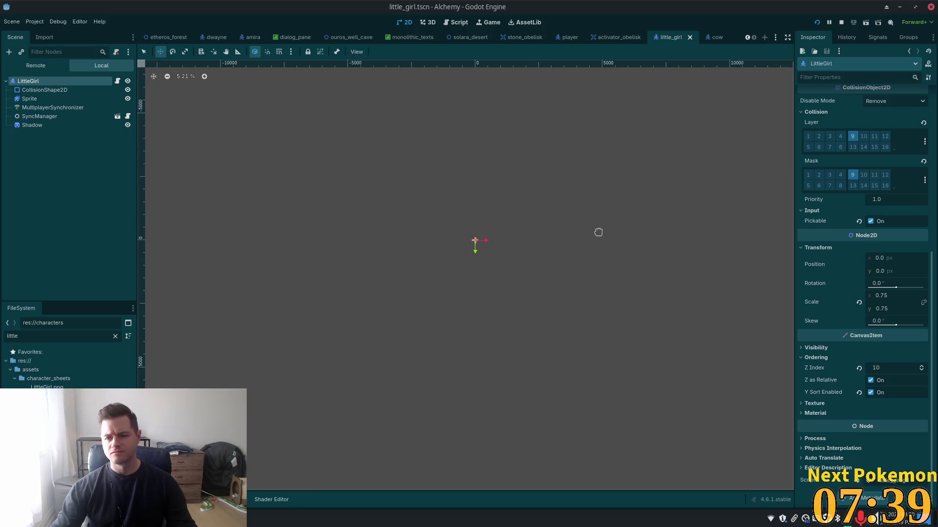
scroll(348, 288, "up", 10)
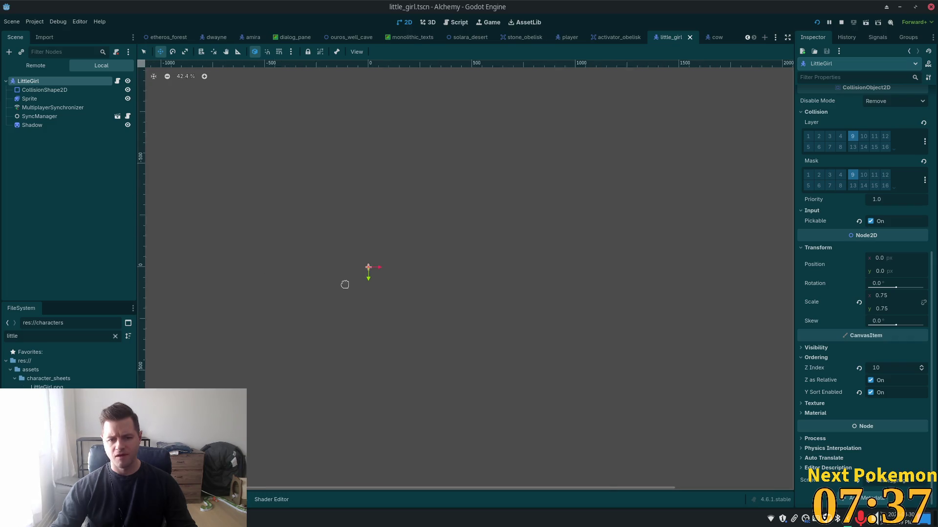
scroll(397, 216, "up", 7)
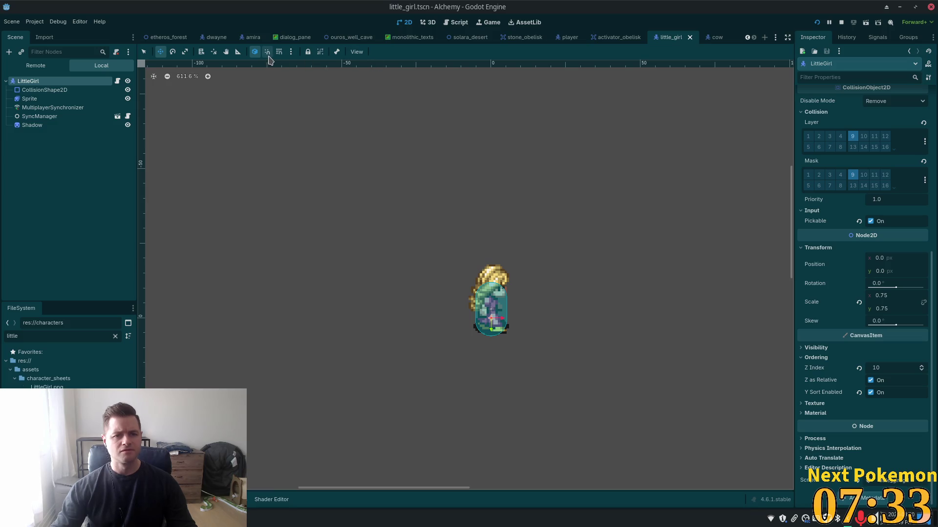
left_click(354, 55)
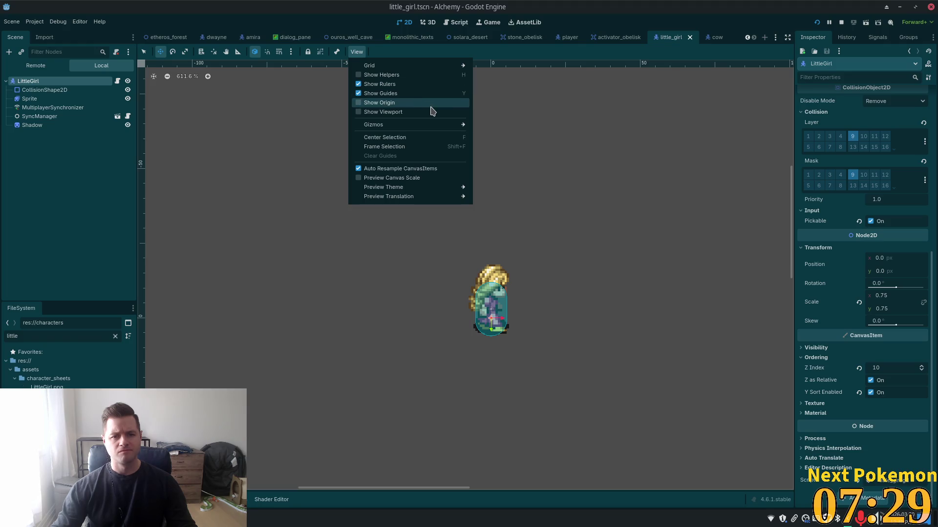
scroll(620, 296, "up", 3)
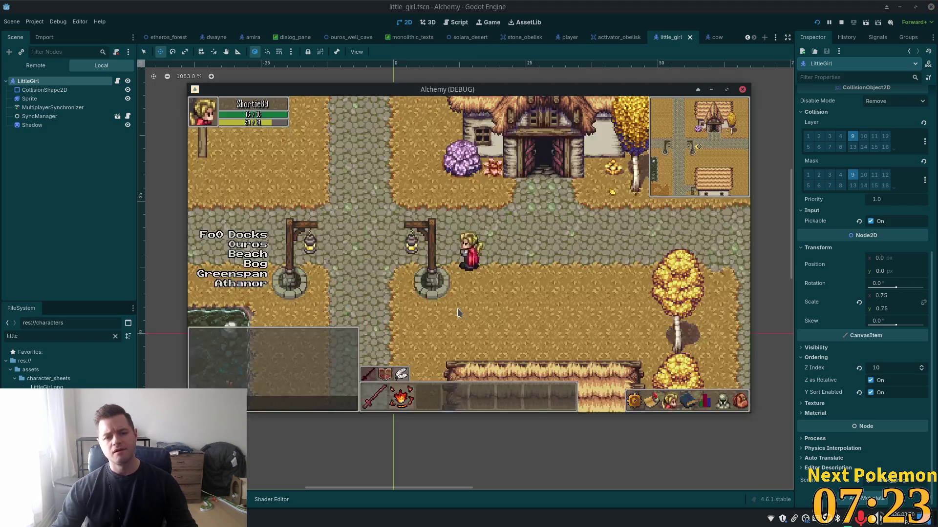
Step: Bring the running game forward and walk the player across the bridge to the flower field and back
key("alt+Tab")
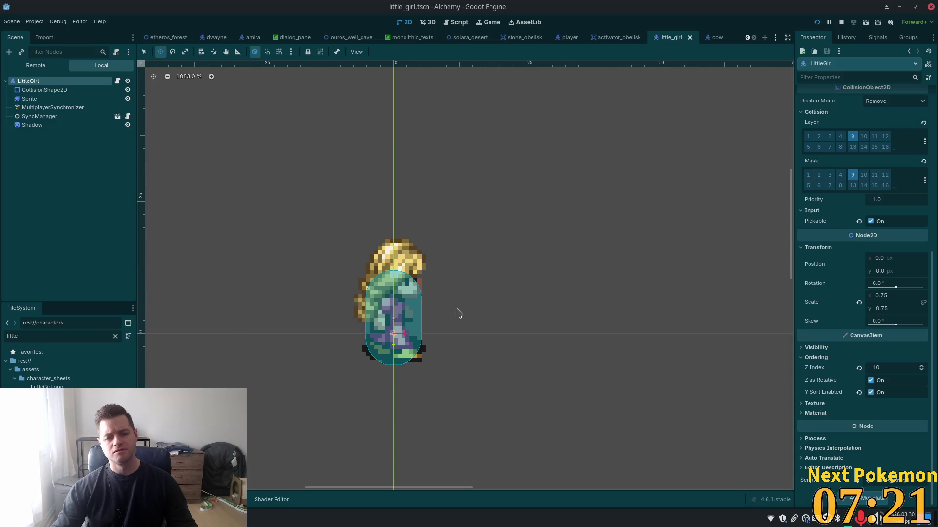
key("alt+Tab")
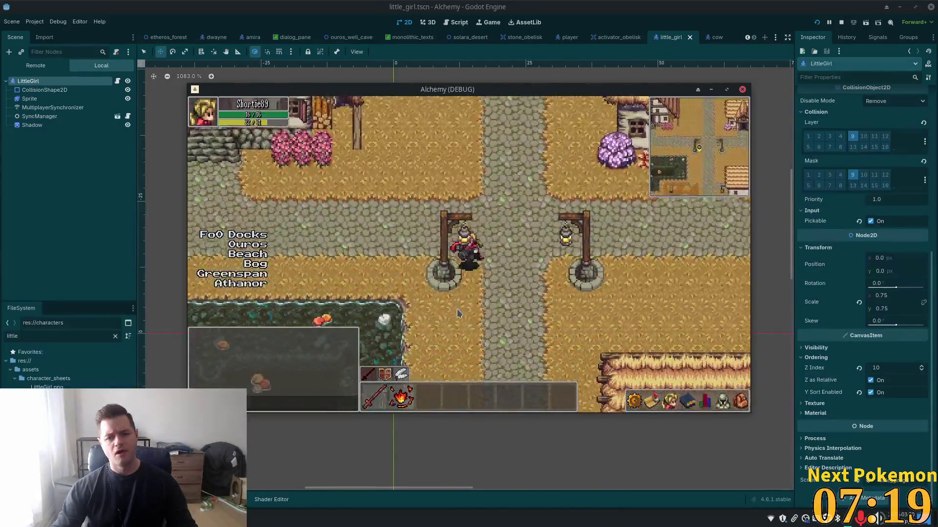
key("s")
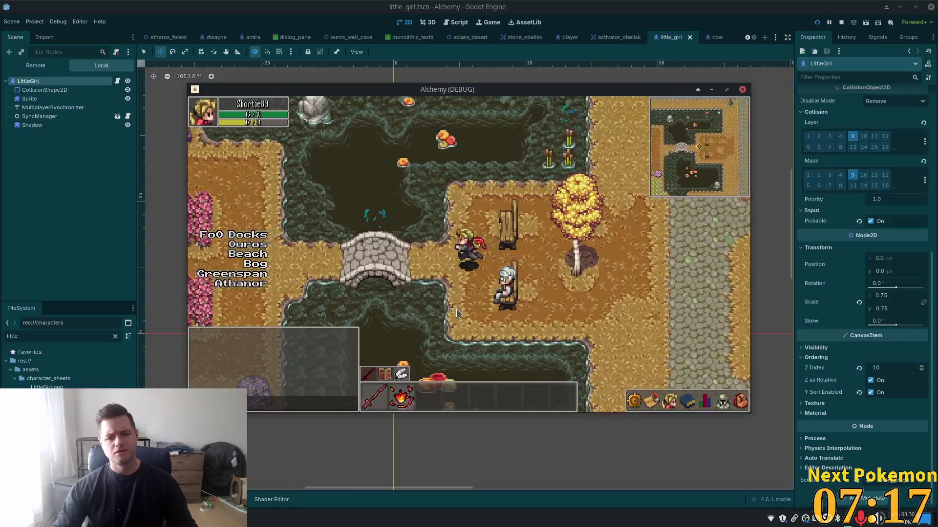
key("a")
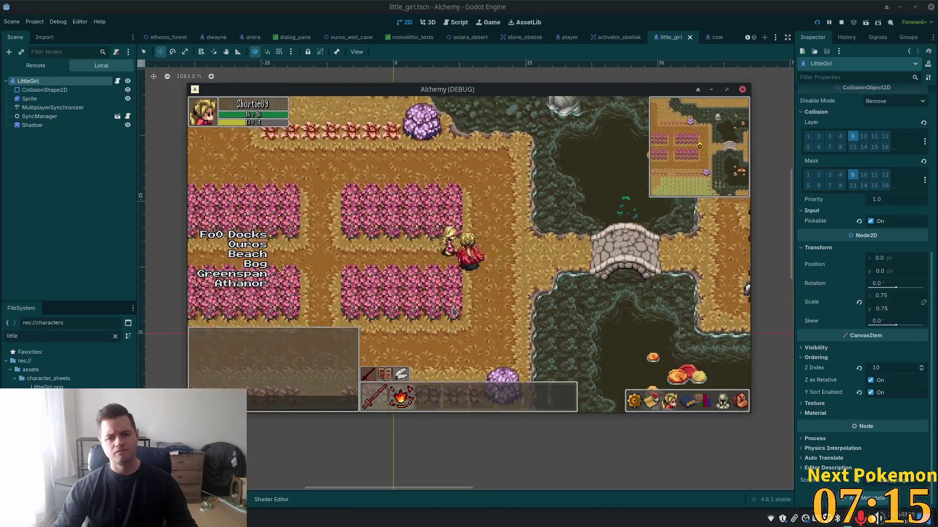
key("d")
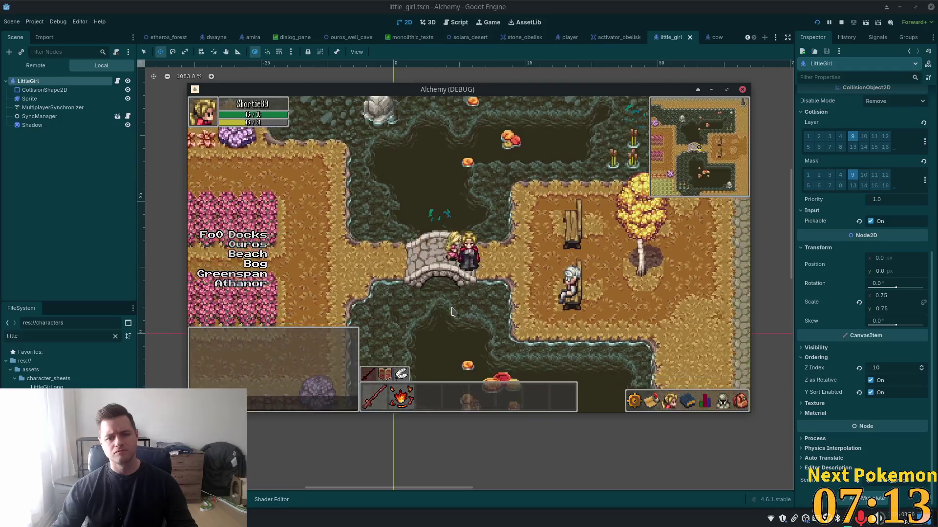
key("d")
key("s")
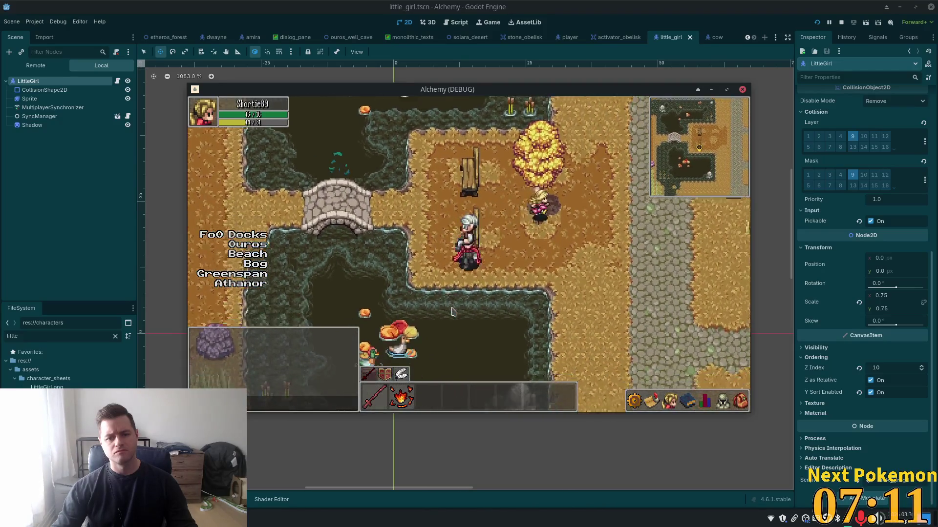
Step: Follow the little girl up the cobblestone path, left over the bridge, past the flower fields
key("w")
key("d")
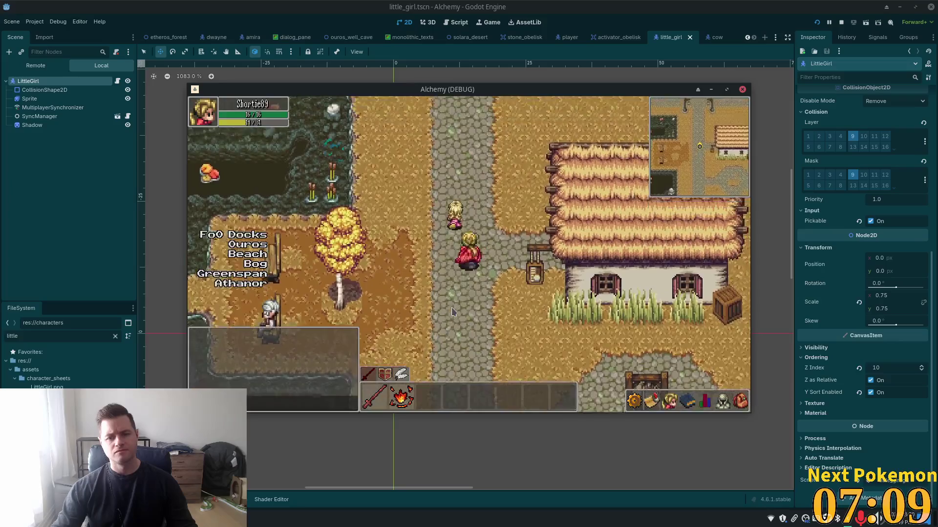
key("w")
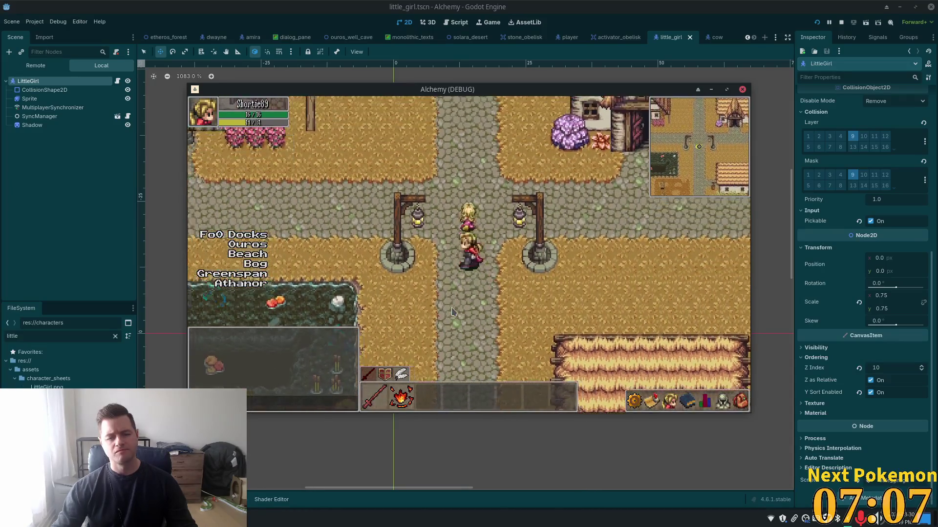
key("a")
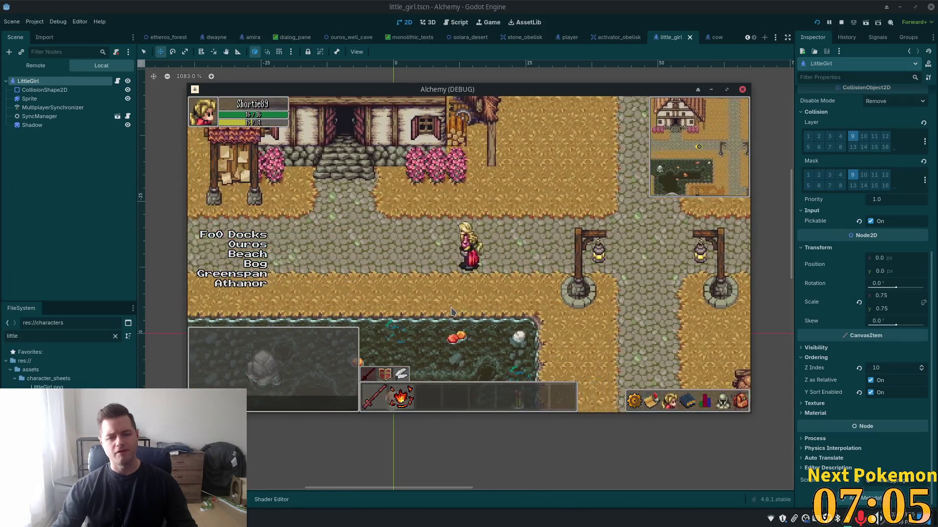
key("a")
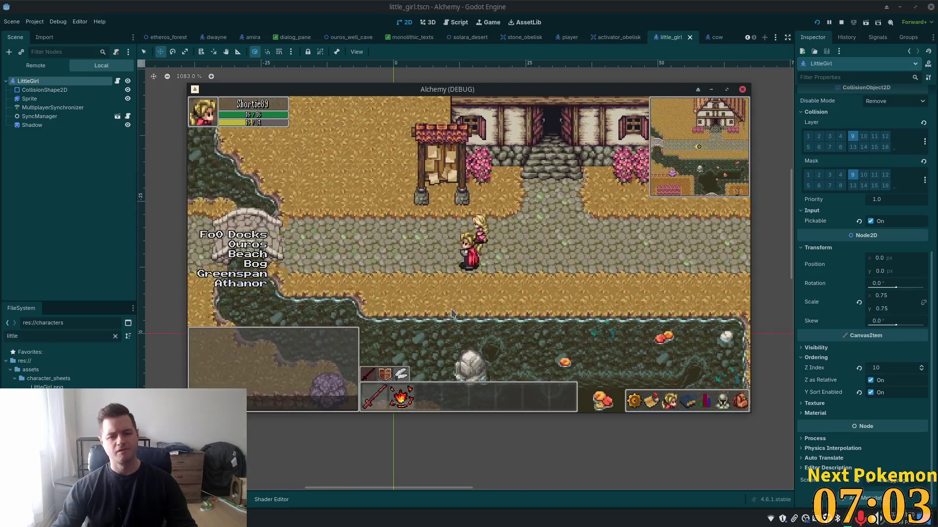
key("a")
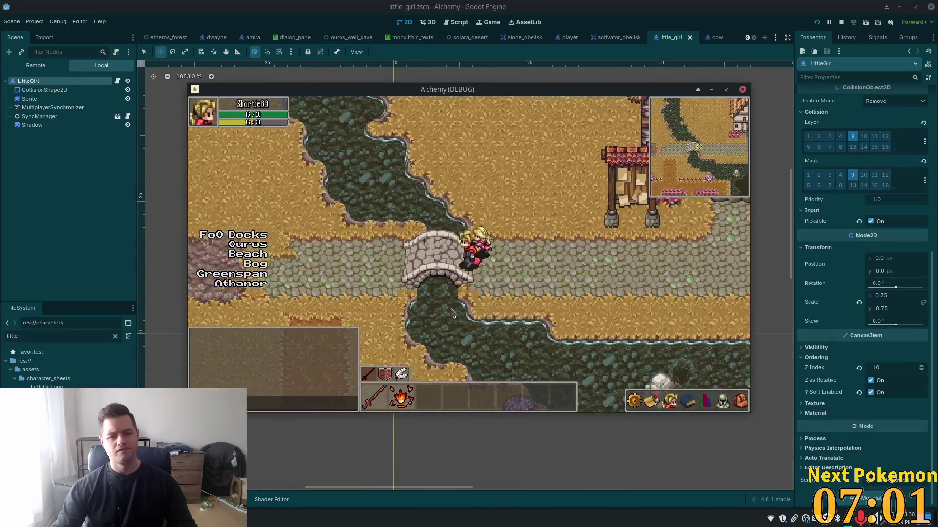
key("a")
key("s")
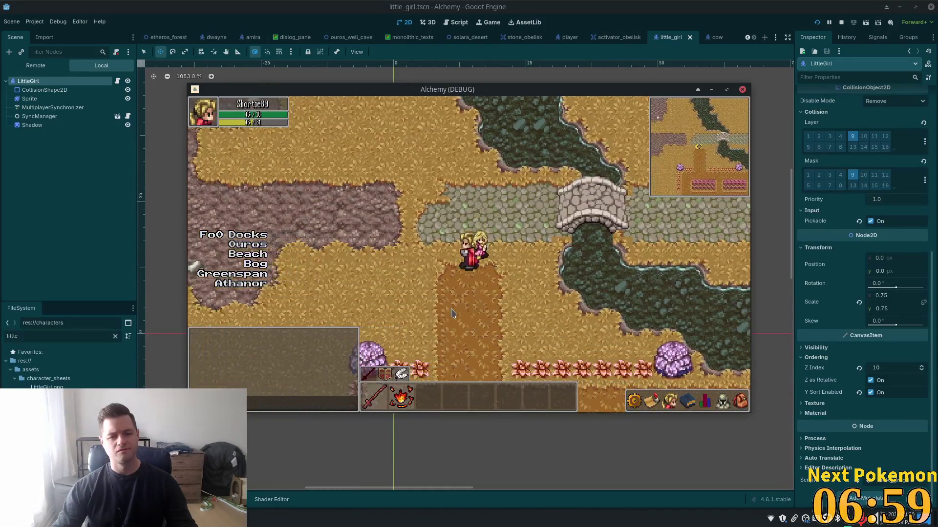
key("s")
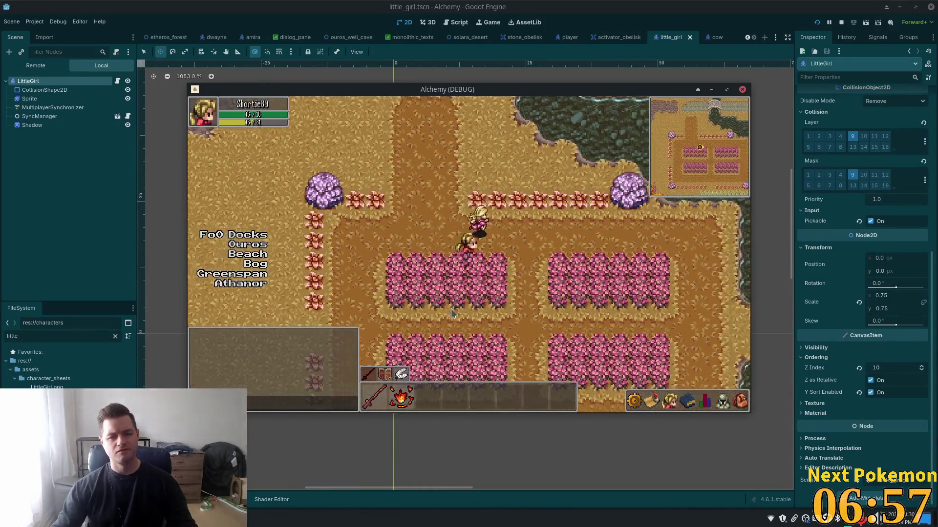
key("d")
key("s")
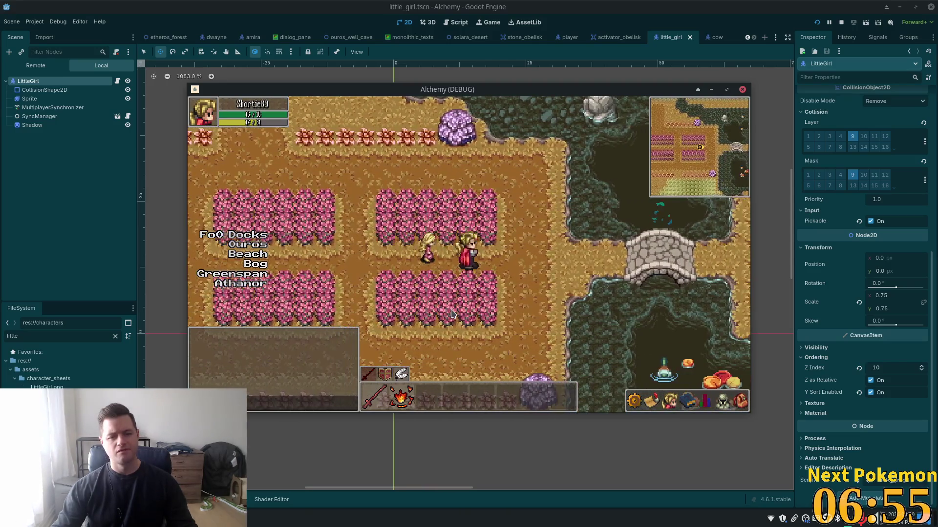
key("d")
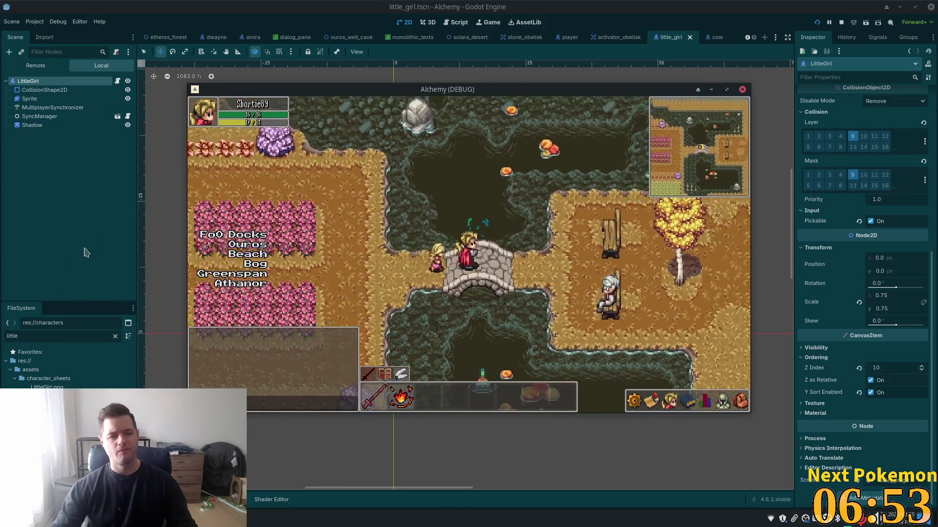
Step: Show the running game's live Remote node tree and expand its Main node
left_click(304, 14)
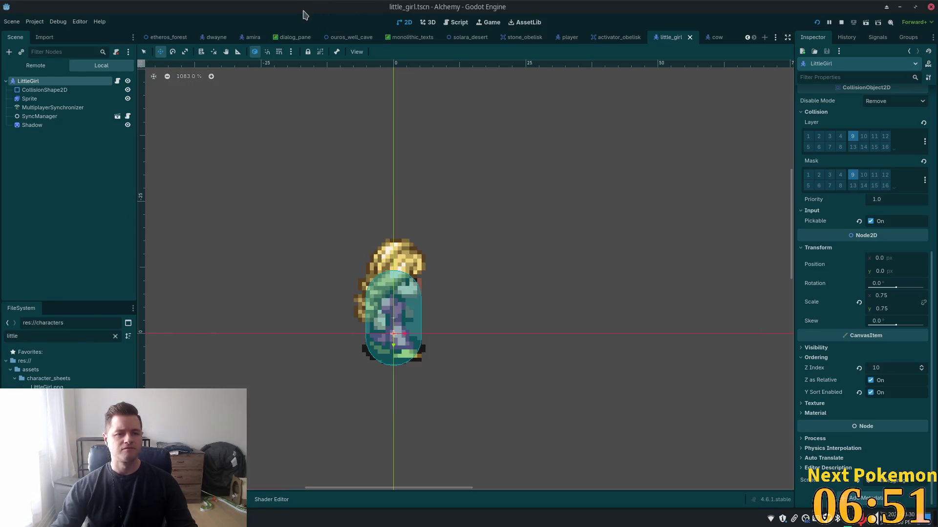
left_click(41, 65)
scroll(73, 195, "down", 1)
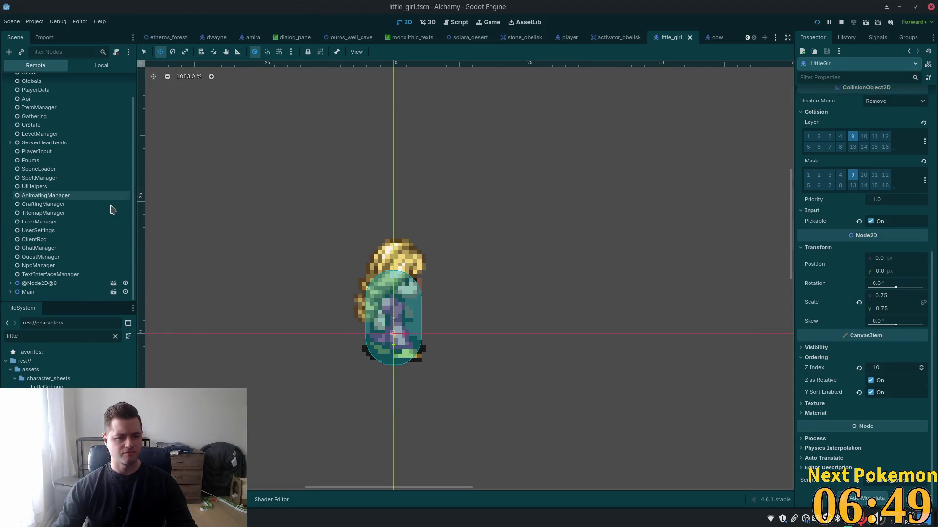
left_click(10, 292)
scroll(80, 236, "down", 5)
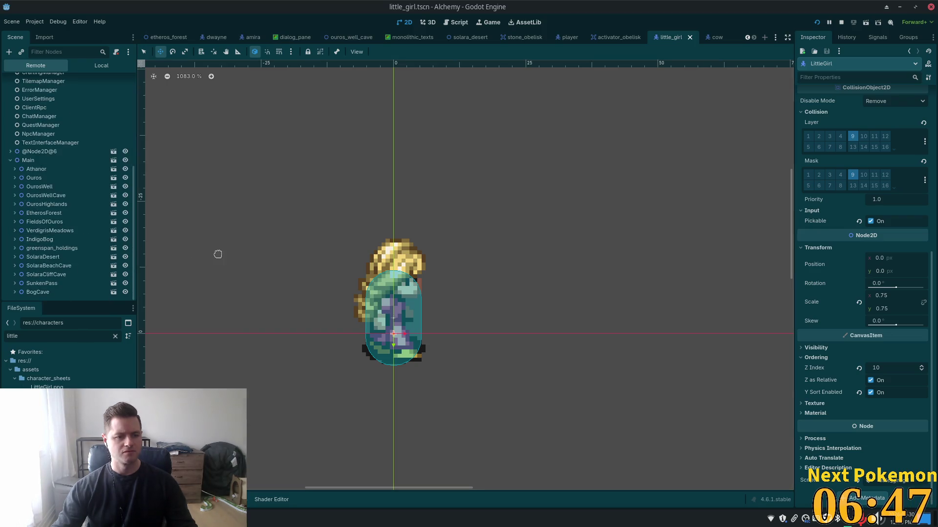
Step: Select debug Session 3 in the Debugger and expand Main and Ouros to reveal Player
left_click(186, 500)
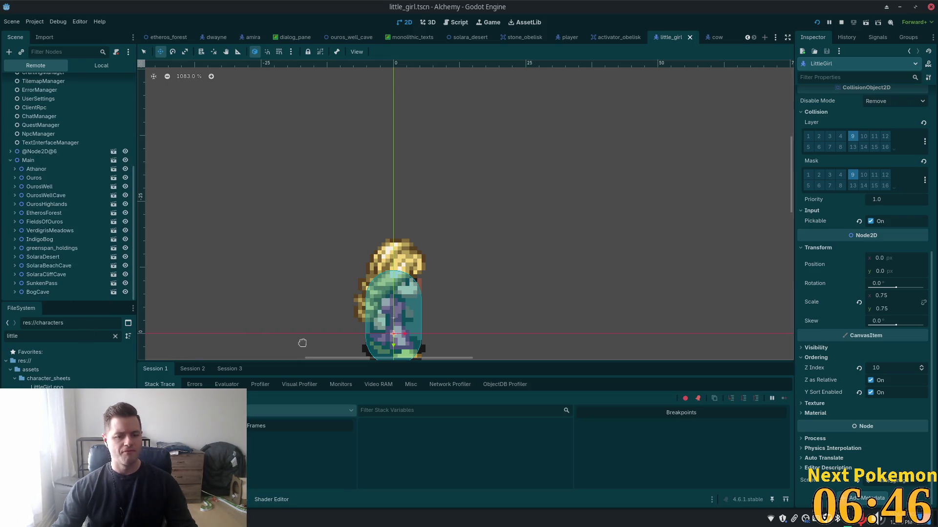
left_click(183, 369)
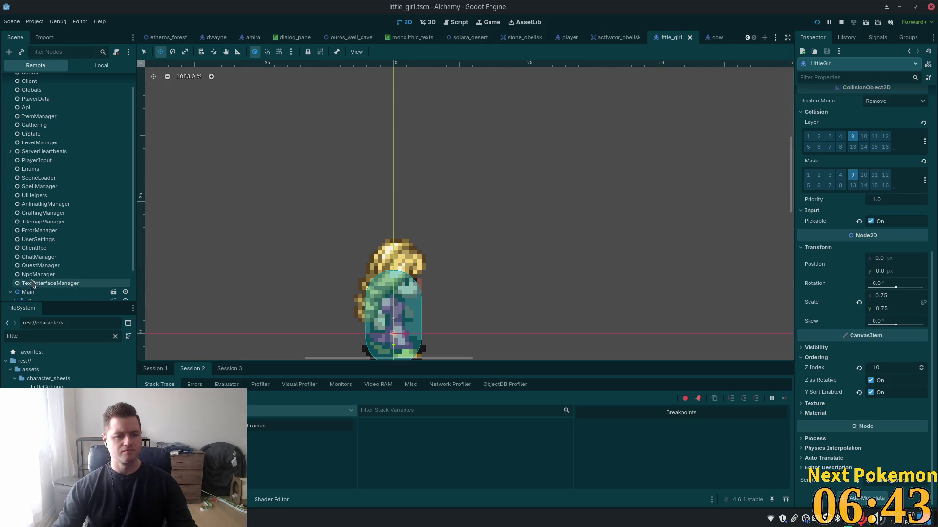
left_click(230, 368)
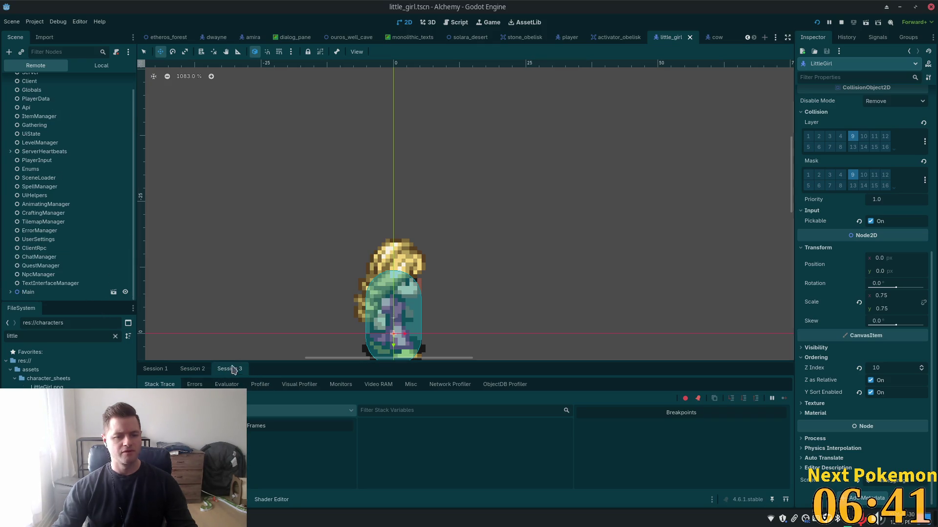
left_click(11, 292)
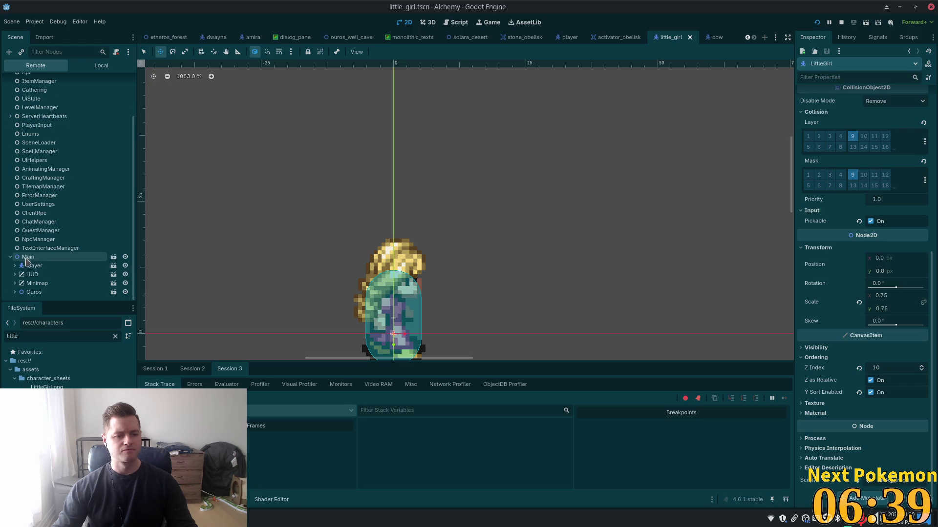
left_click(14, 292)
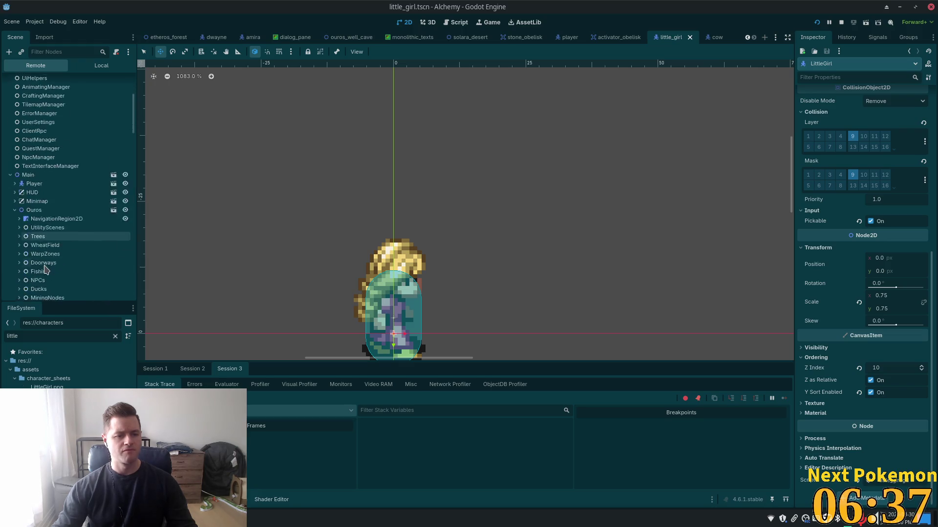
scroll(45, 270, "down", 3)
Step: Select the live Player, expand its children, and scroll to its Z Index 10 and Y Sort settings
left_click(33, 101)
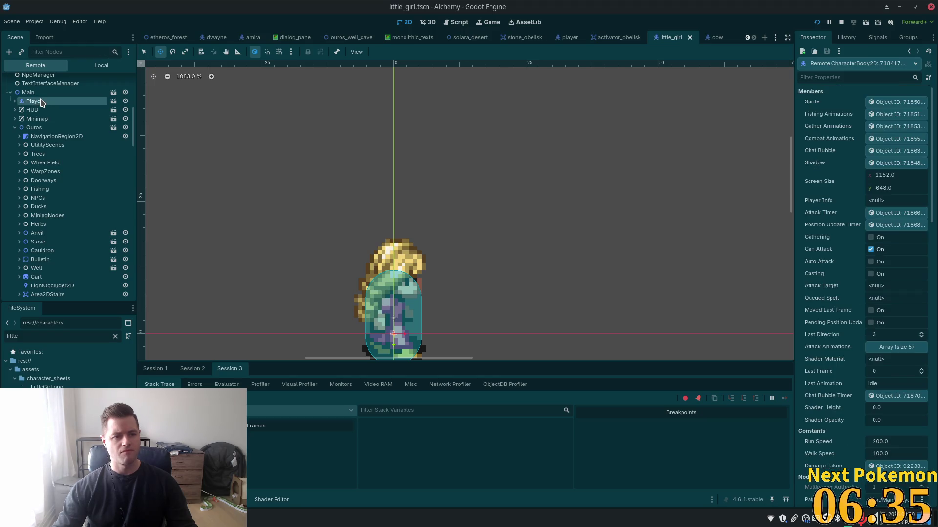
double_click(42, 103)
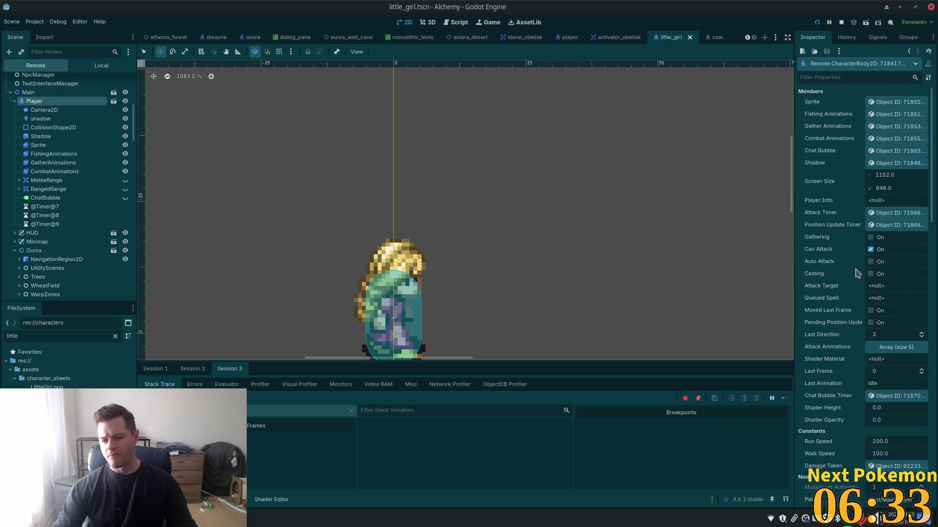
scroll(856, 272, "down", 5)
scroll(839, 347, "down", 10)
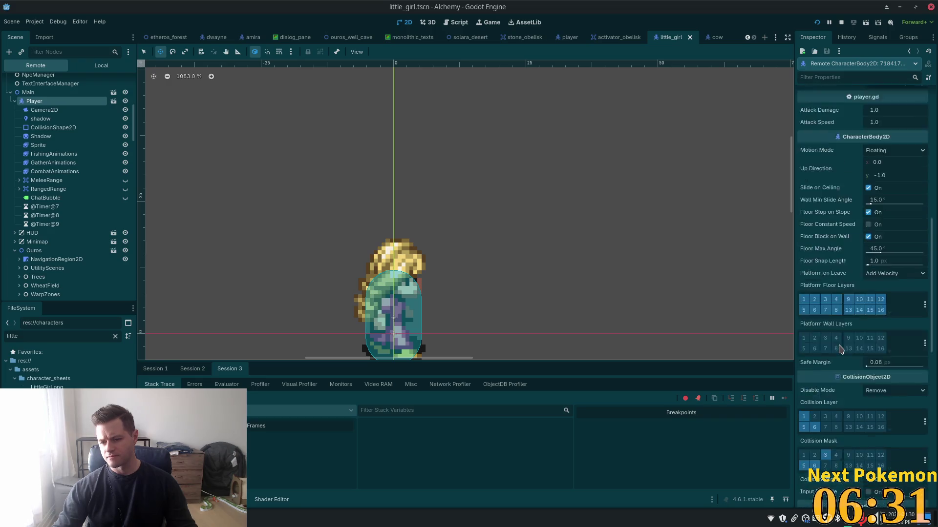
scroll(840, 348, "down", 5)
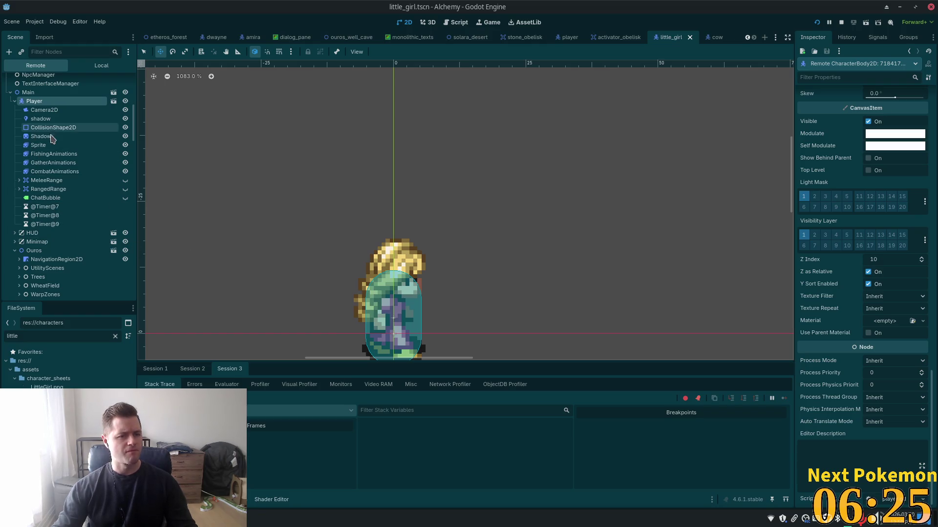
scroll(57, 234, "down", 5)
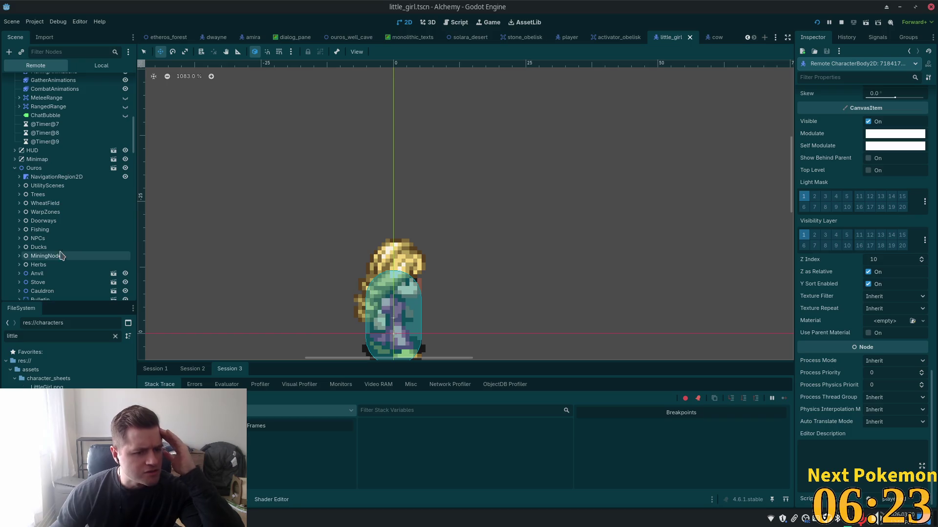
Step: Open NPCs, select LittleGirl, and scroll her Inspector to Z Index 10 with Y Sort on
left_click(36, 214)
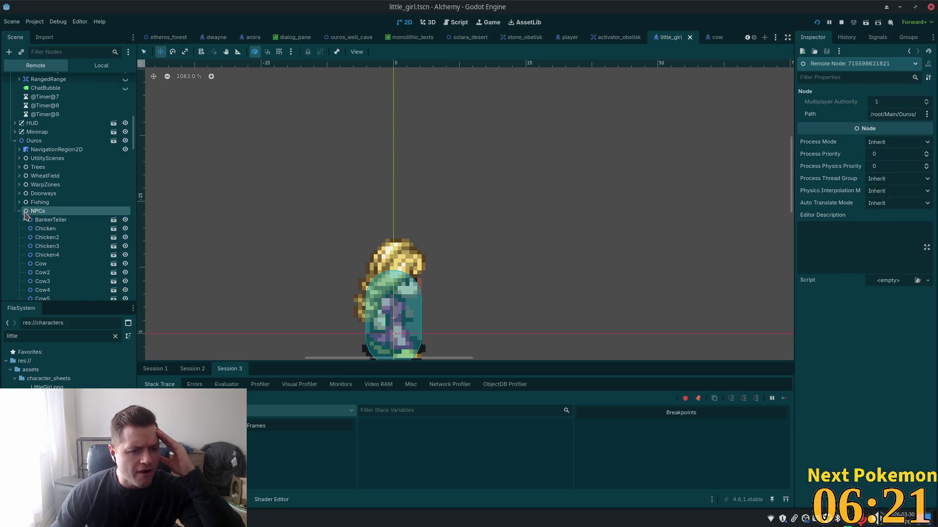
scroll(67, 251, "down", 6)
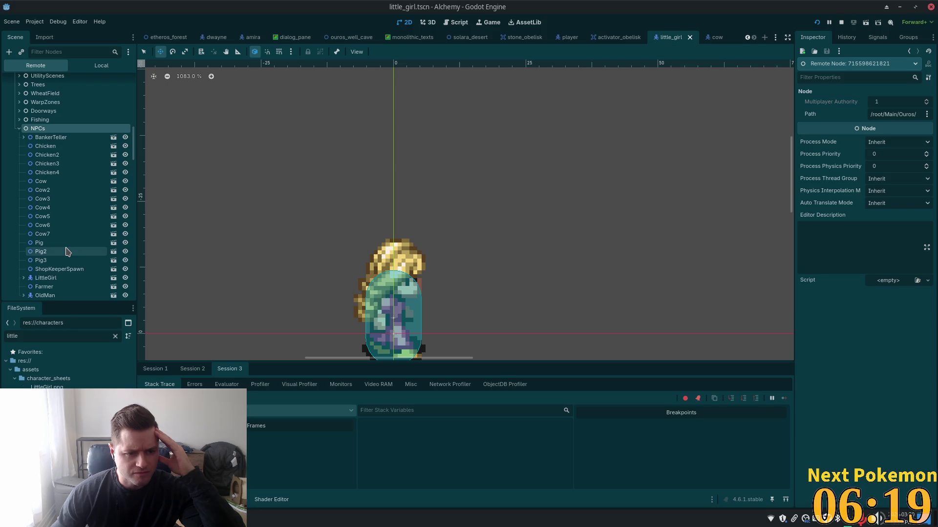
left_click(59, 224)
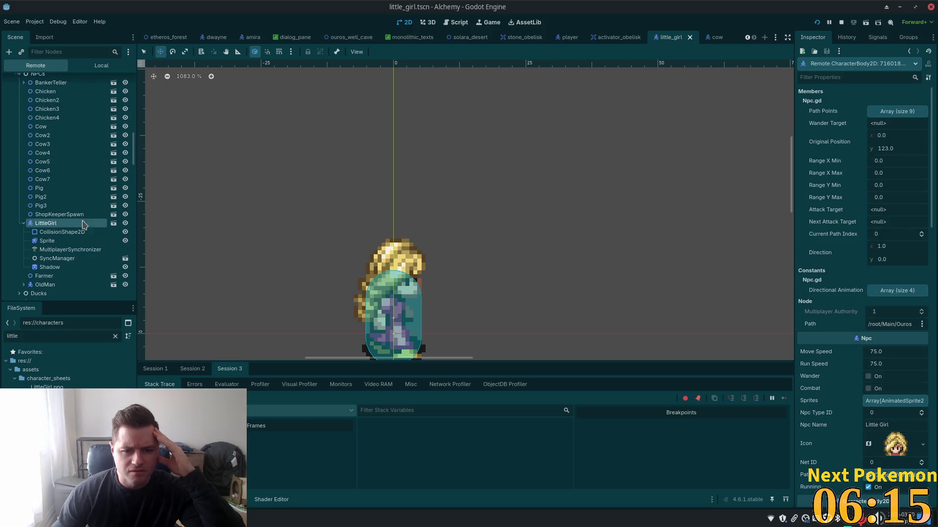
scroll(890, 261, "down", 4)
scroll(890, 261, "down", 6)
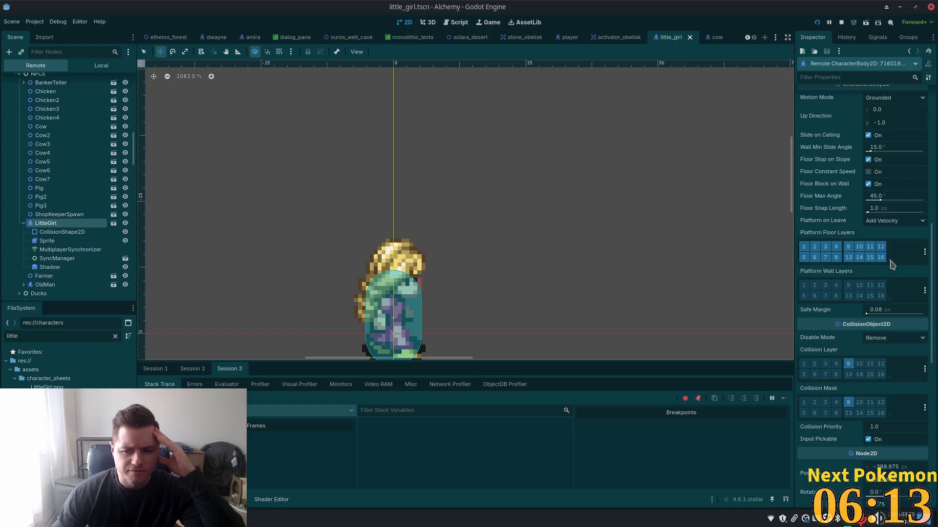
scroll(890, 264, "down", 4)
scroll(890, 265, "down", 5)
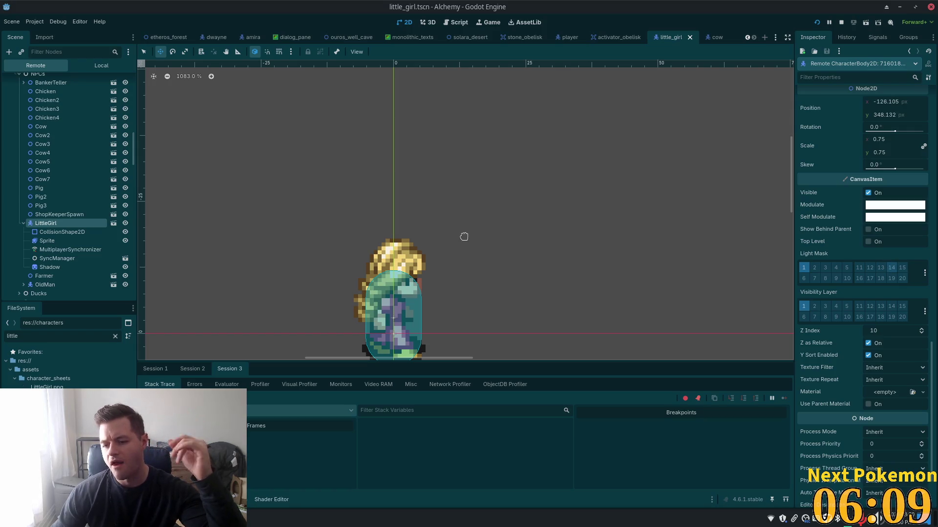
Step: Select LittleGirl's Sprite in the Remote tree and scroll its Inspector toward the Y Sort setting
left_click(47, 242)
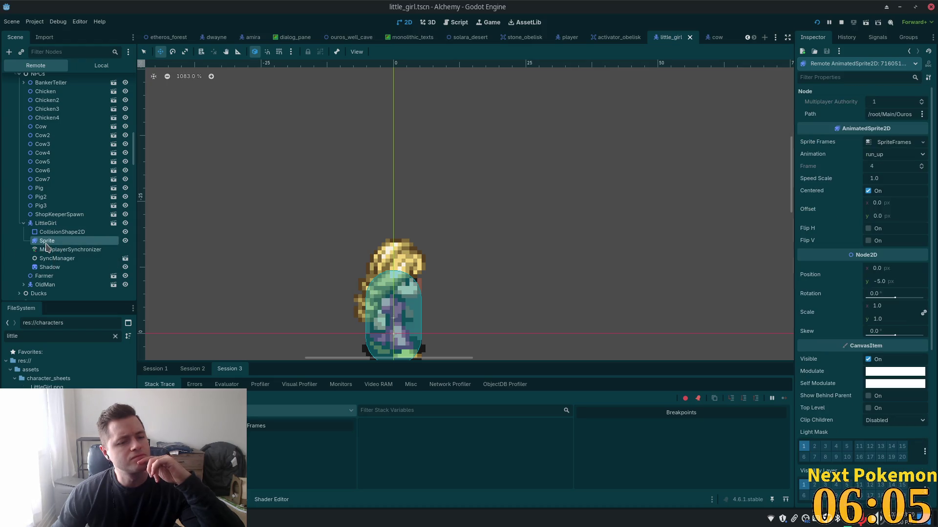
scroll(889, 347, "down", 5)
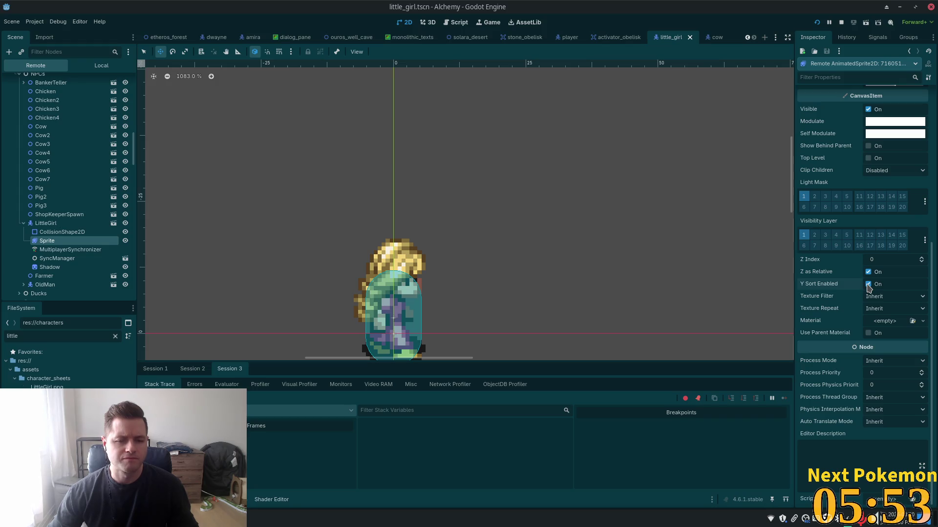
Step: Switch to the running game and walk the player right, then north along the cobblestone path
key("alt+Tab")
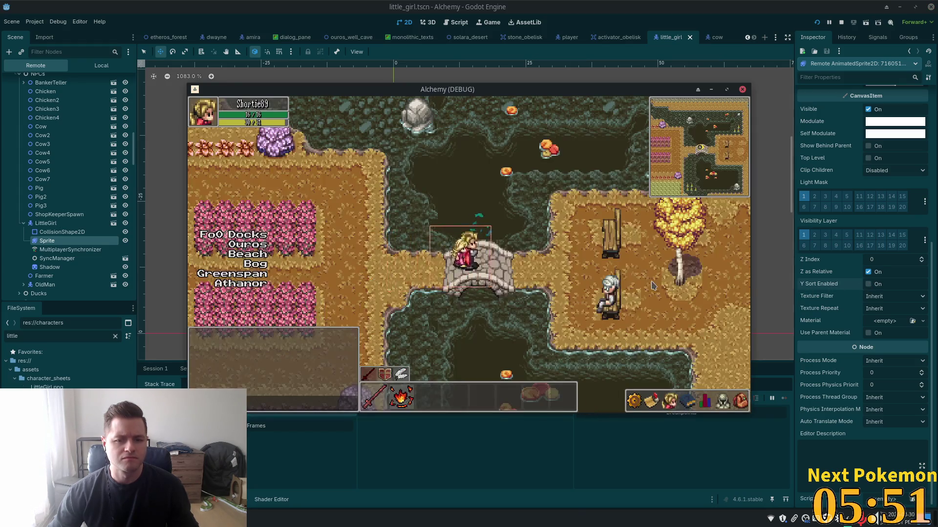
key("Right")
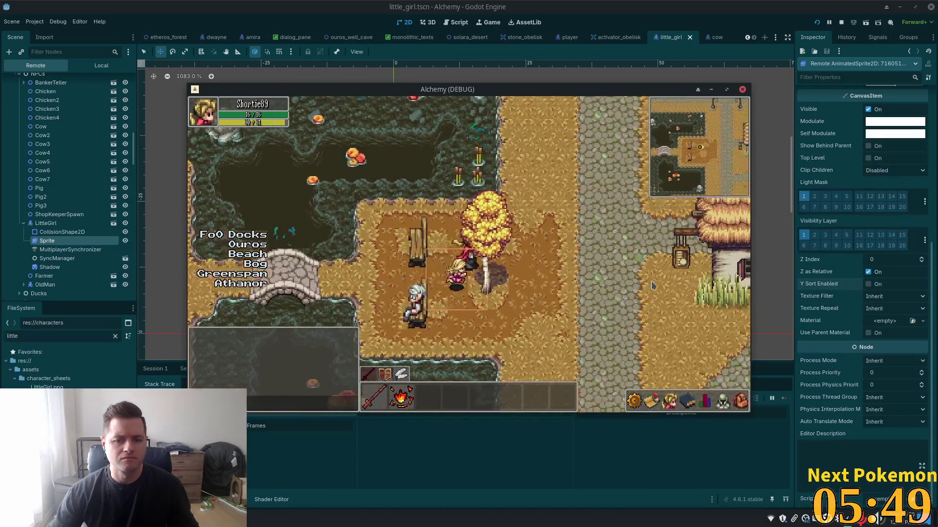
key("Up")
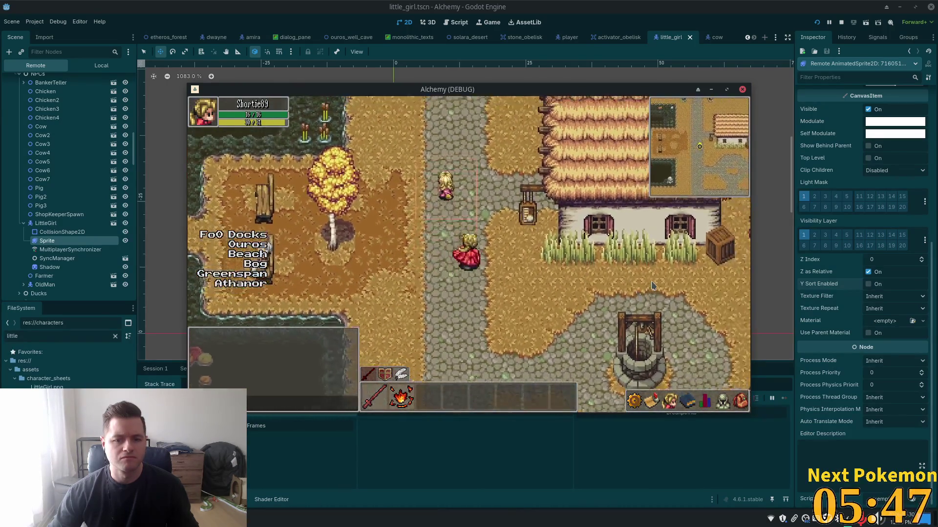
key("Up")
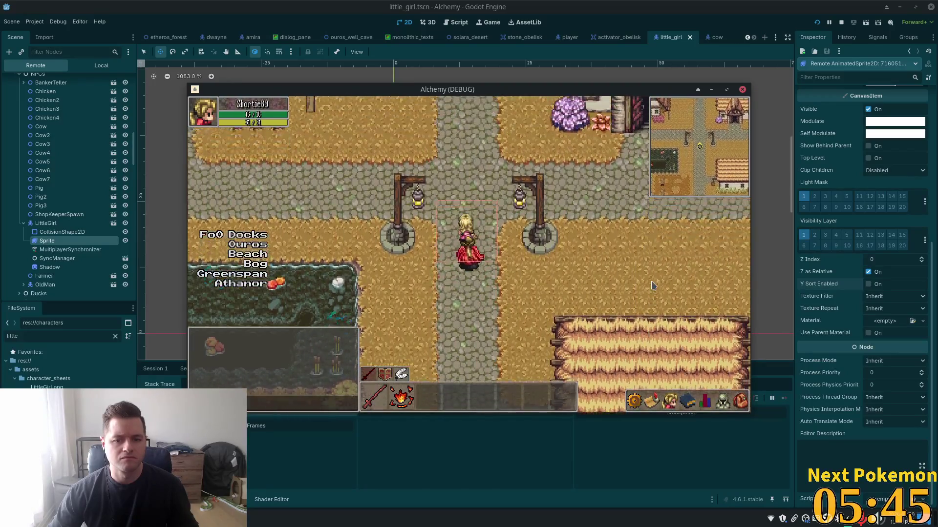